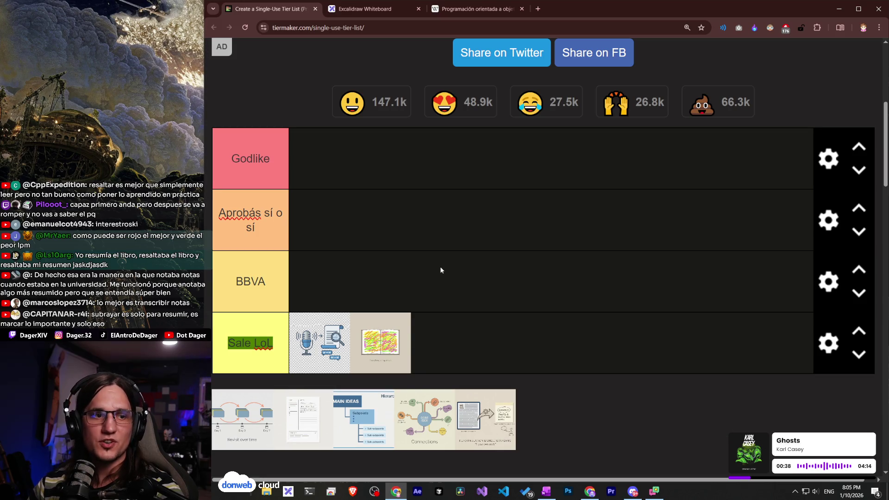
Reorder Sale LoL so the book image precedes the microphone image, then pick up the reformulation image.
{"action": "left_click_drag", "start_coordinate": [374, 338], "coordinate": [398, 347]}
{"action": "mouse_move", "coordinate": [333, 342]}
{"action": "left_mouse_down"}
{"action": "mouse_move", "coordinate": [446, 338]}
{"action": "mouse_move", "coordinate": [391, 341]}
{"action": "left_mouse_up"}
{"action": "mouse_move", "coordinate": [295, 343]}
{"action": "left_mouse_down"}
{"action": "mouse_move", "coordinate": [444, 345]}
{"action": "mouse_move", "coordinate": [375, 343]}
{"action": "mouse_move", "coordinate": [394, 327]}
{"action": "mouse_move", "coordinate": [341, 350]}
{"action": "mouse_move", "coordinate": [457, 350]}
{"action": "mouse_move", "coordinate": [307, 335]}
{"action": "left_mouse_up"}
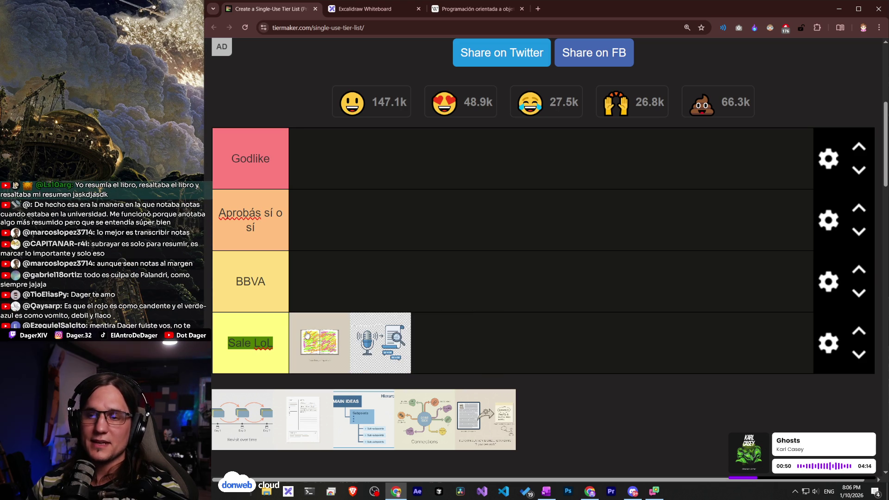
{"action": "mouse_move", "coordinate": [361, 343]}
{"action": "left_mouse_down"}
{"action": "mouse_move", "coordinate": [325, 340]}
{"action": "mouse_move", "coordinate": [459, 346]}
{"action": "mouse_move", "coordinate": [314, 338]}
{"action": "mouse_move", "coordinate": [435, 343]}
{"action": "mouse_move", "coordinate": [385, 343]}
{"action": "mouse_move", "coordinate": [412, 344]}
{"action": "left_mouse_up"}
{"action": "mouse_move", "coordinate": [358, 343]}
{"action": "left_mouse_down"}
{"action": "mouse_move", "coordinate": [407, 347]}
{"action": "mouse_move", "coordinate": [324, 347]}
{"action": "mouse_move", "coordinate": [456, 348]}
{"action": "mouse_move", "coordinate": [329, 350]}
{"action": "mouse_move", "coordinate": [440, 345]}
{"action": "left_mouse_up"}
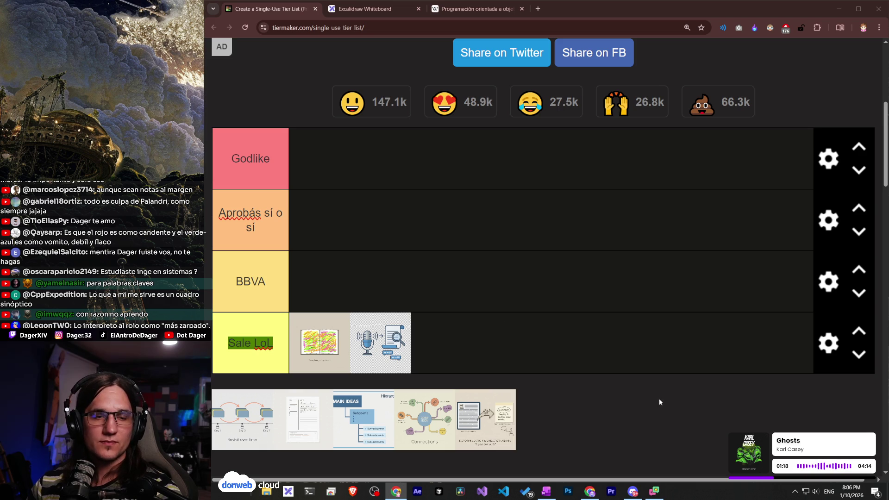
{"action": "mouse_move", "coordinate": [501, 438]}
{"action": "left_mouse_down"}
{"action": "mouse_move", "coordinate": [539, 418]}
{"action": "mouse_move", "coordinate": [514, 438]}
{"action": "mouse_move", "coordinate": [512, 374]}
{"action": "mouse_move", "coordinate": [319, 280]}
{"action": "mouse_move", "coordinate": [407, 375]}
{"action": "mouse_move", "coordinate": [486, 419]}
{"action": "left_mouse_up"}
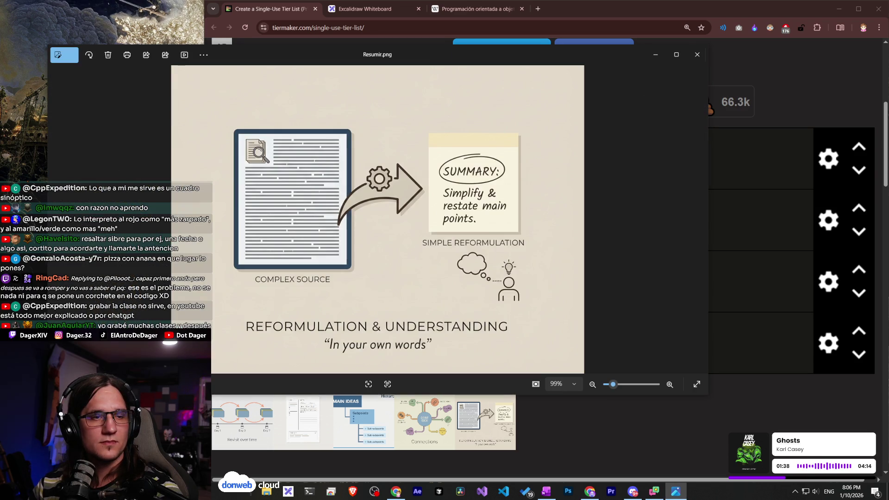
{"action": "left_click_drag", "start_coordinate": [429, 59], "coordinate": [617, 62]}
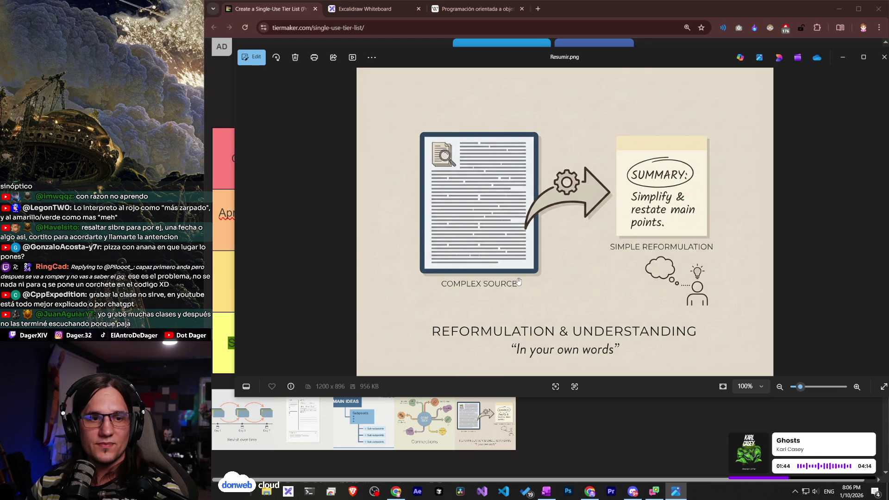
{"action": "mouse_move", "coordinate": [589, 62]}
{"action": "left_mouse_down"}
{"action": "mouse_move", "coordinate": [508, 60]}
{"action": "mouse_move", "coordinate": [535, 71]}
{"action": "left_mouse_up"}
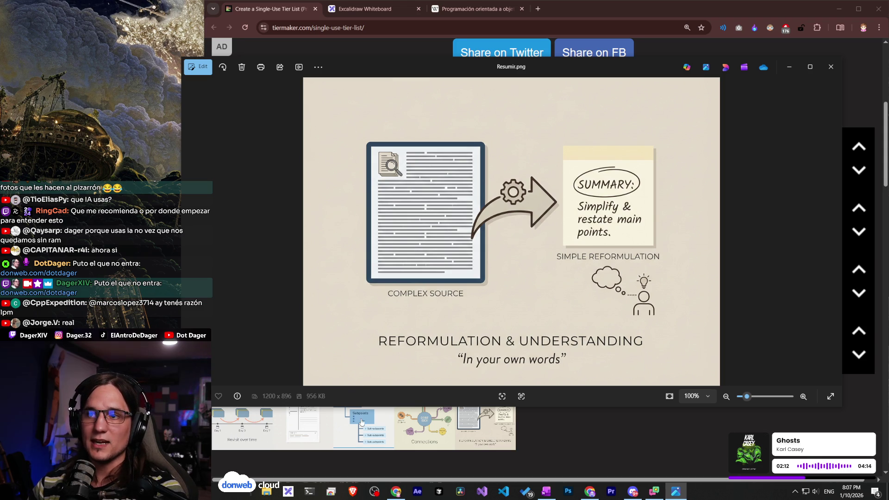
{"action": "scroll", "coordinate": [622, 379], "scroll_direction": "down", "scroll_amount": 1}
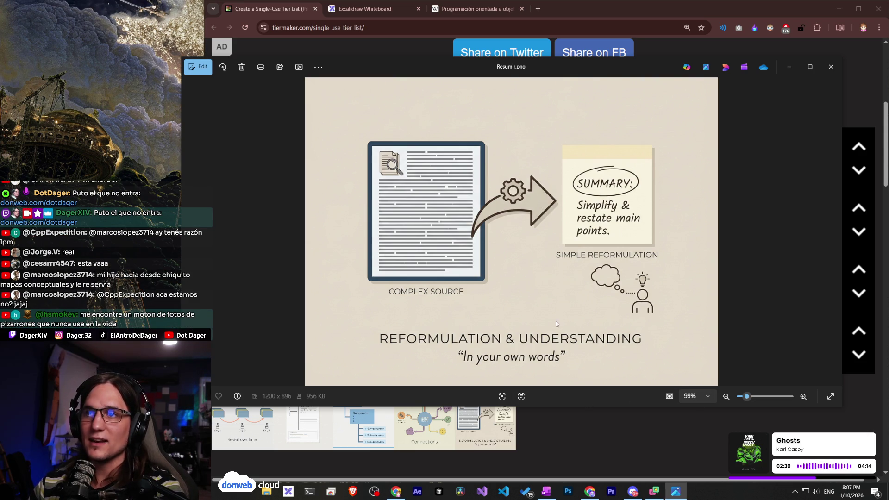
{"action": "scroll", "coordinate": [524, 301], "scroll_direction": "up", "scroll_amount": 1}
{"action": "scroll", "coordinate": [524, 300], "scroll_direction": "down", "scroll_amount": 1}
{"action": "scroll", "coordinate": [525, 299], "scroll_direction": "up", "scroll_amount": 1}
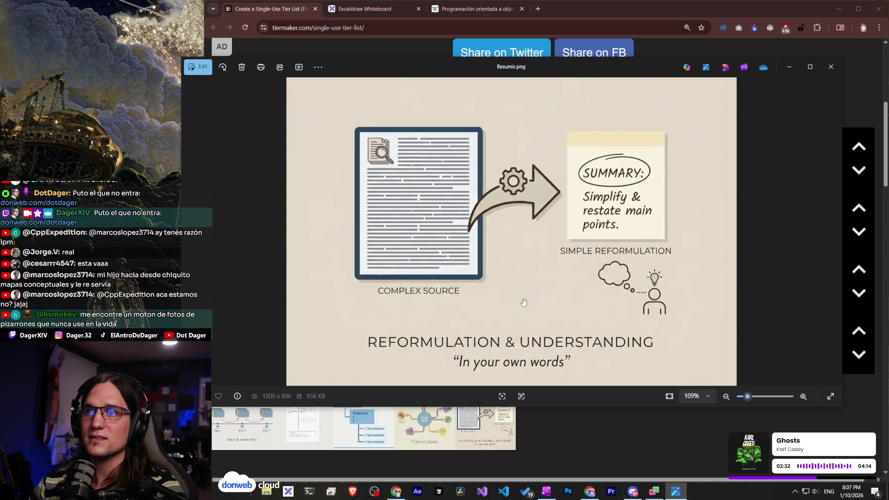
{"action": "left_click_drag", "start_coordinate": [525, 294], "coordinate": [536, 260]}
{"action": "scroll", "coordinate": [536, 260], "scroll_direction": "up", "scroll_amount": 1}
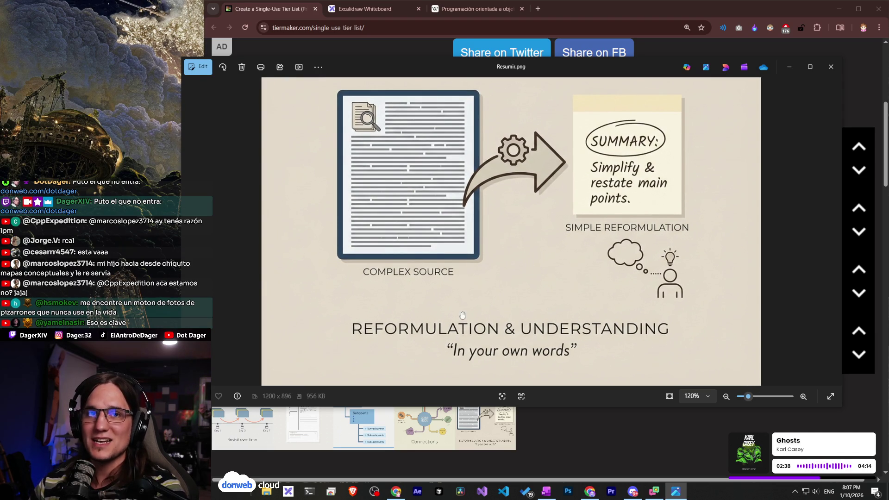
{"action": "left_click", "coordinate": [726, 396]}
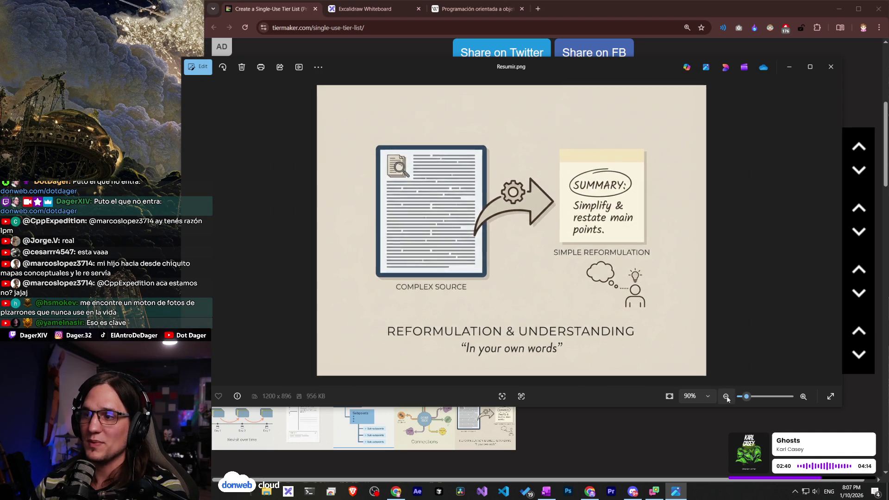
{"action": "scroll", "coordinate": [594, 310], "scroll_direction": "up", "scroll_amount": 2}
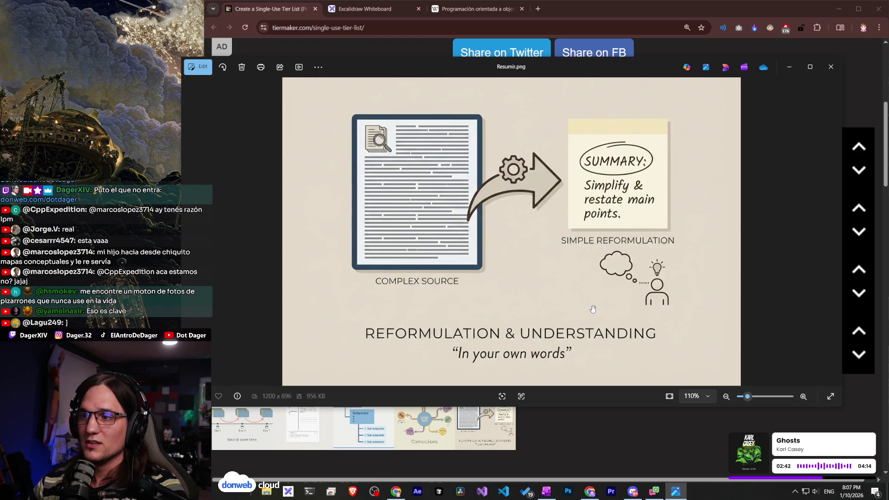
{"action": "left_click", "coordinate": [803, 397]}
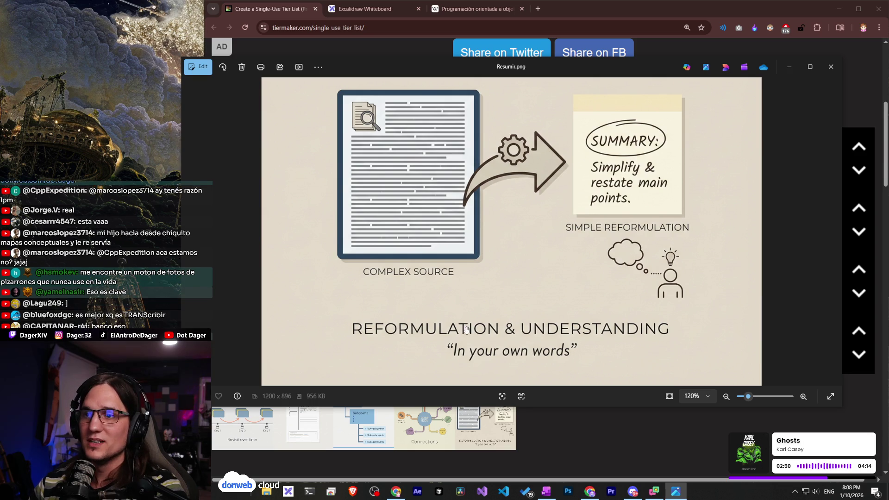
{"action": "mouse_move", "coordinate": [536, 257]}
{"action": "left_mouse_down"}
{"action": "mouse_move", "coordinate": [623, 278]}
{"action": "mouse_move", "coordinate": [635, 171]}
{"action": "left_mouse_up"}
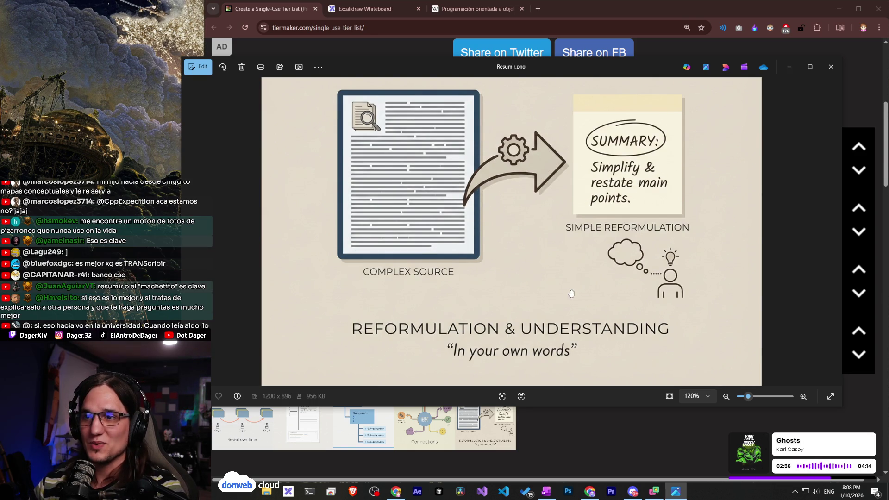
{"action": "mouse_move", "coordinate": [564, 297]}
{"action": "left_mouse_down"}
{"action": "mouse_move", "coordinate": [560, 327]}
{"action": "mouse_move", "coordinate": [542, 213]}
{"action": "left_mouse_up"}
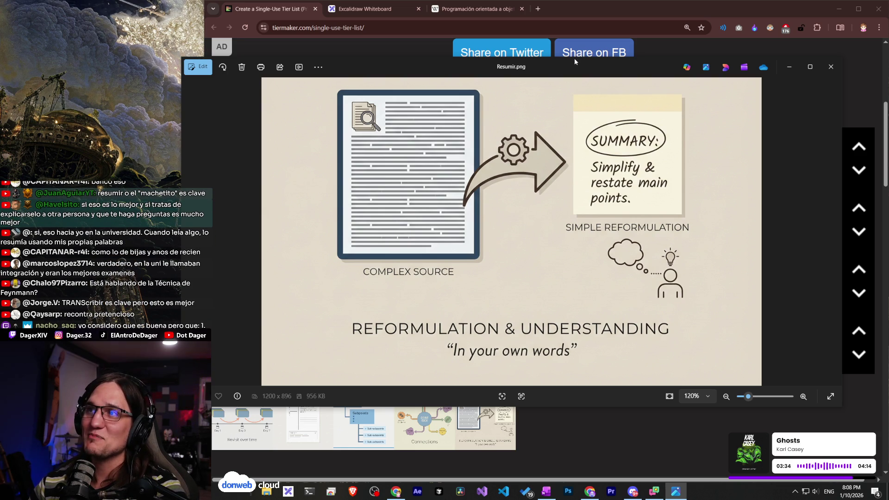
{"action": "left_click_drag", "start_coordinate": [575, 57], "coordinate": [575, 37]}
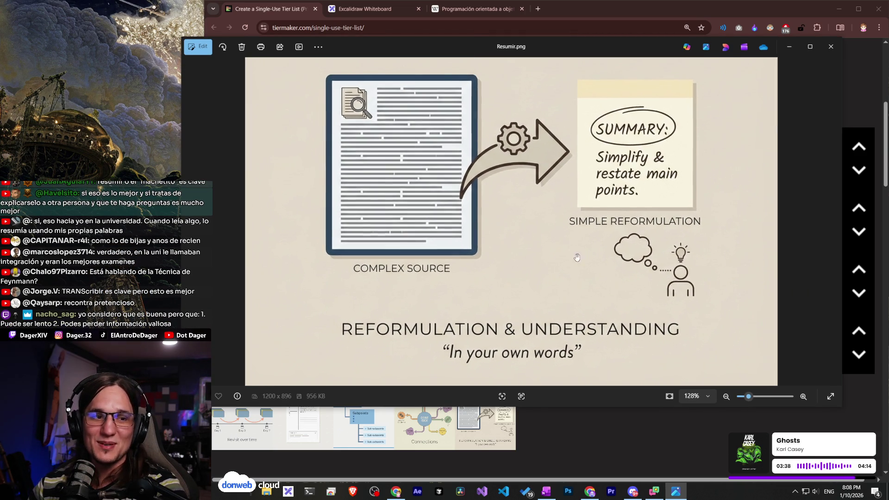
{"action": "scroll", "coordinate": [531, 258], "scroll_direction": "up", "scroll_amount": 1}
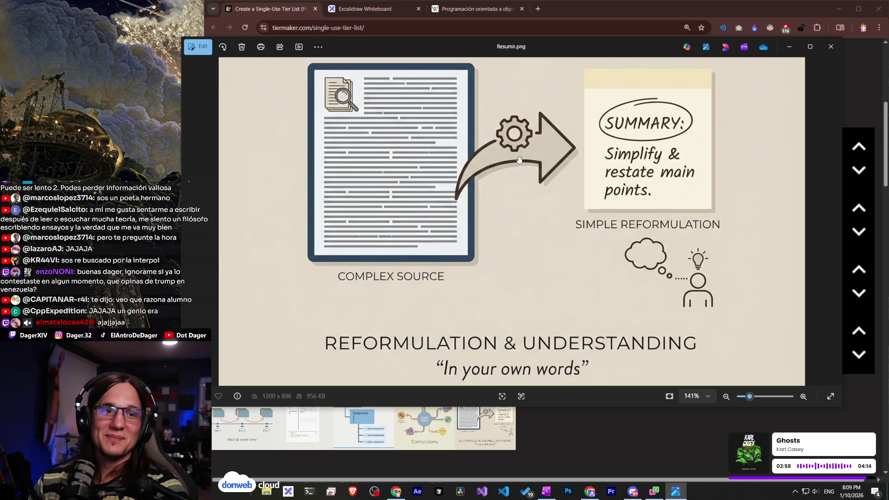
Zoom and pan around the Resumir.png diagram, then minimize the Photos viewer.
{"action": "scroll", "coordinate": [719, 161], "scroll_direction": "down", "scroll_amount": 2}
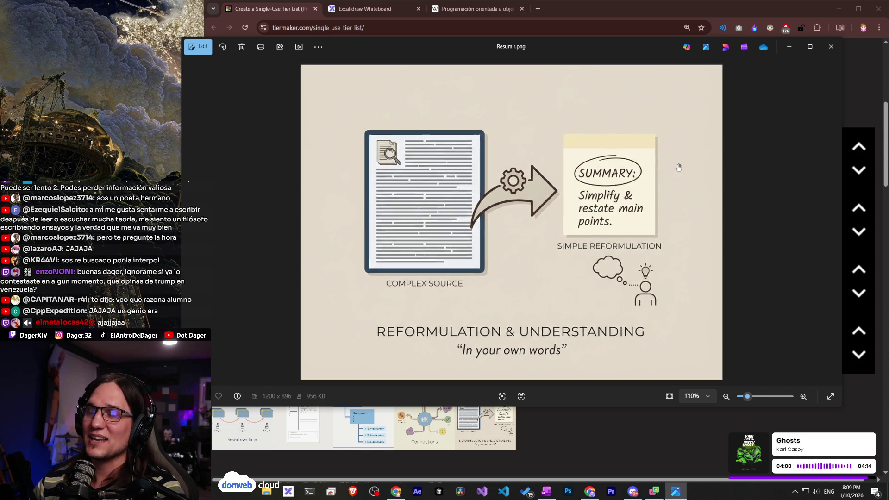
{"action": "scroll", "coordinate": [674, 201], "scroll_direction": "up", "scroll_amount": 3}
{"action": "scroll", "coordinate": [673, 200], "scroll_direction": "down", "scroll_amount": 2}
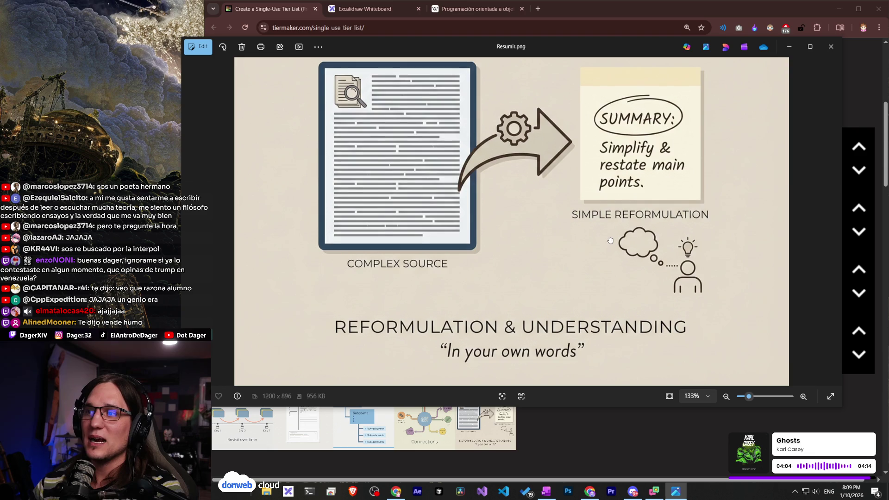
{"action": "left_click_drag", "start_coordinate": [437, 234], "coordinate": [438, 231]}
{"action": "scroll", "coordinate": [561, 253], "scroll_direction": "down", "scroll_amount": 2}
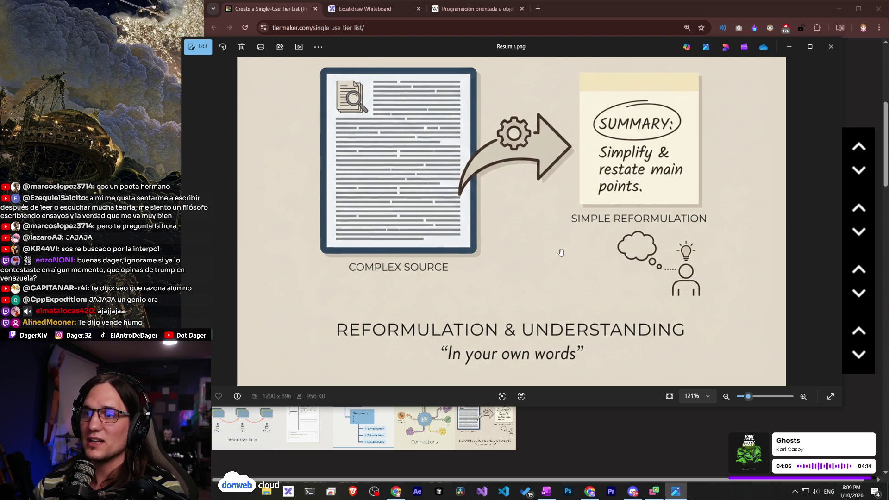
{"action": "scroll", "coordinate": [561, 252], "scroll_direction": "up", "scroll_amount": 2}
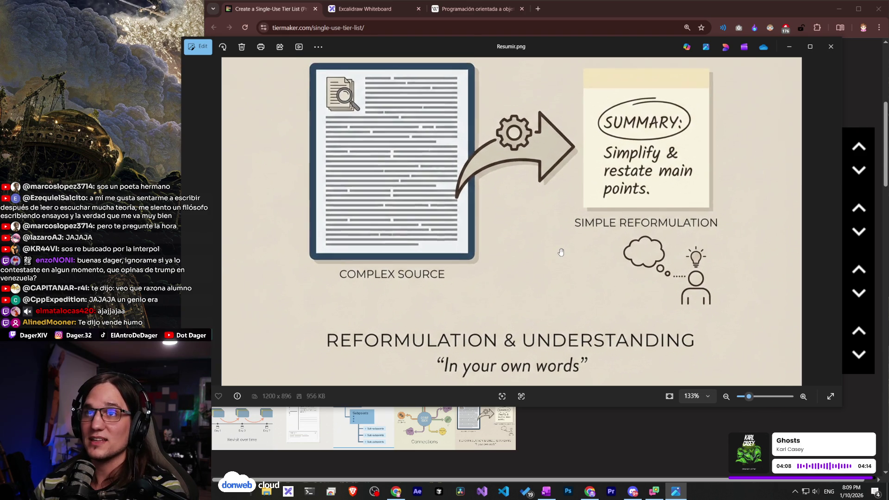
{"action": "scroll", "coordinate": [532, 248], "scroll_direction": "up", "scroll_amount": 2}
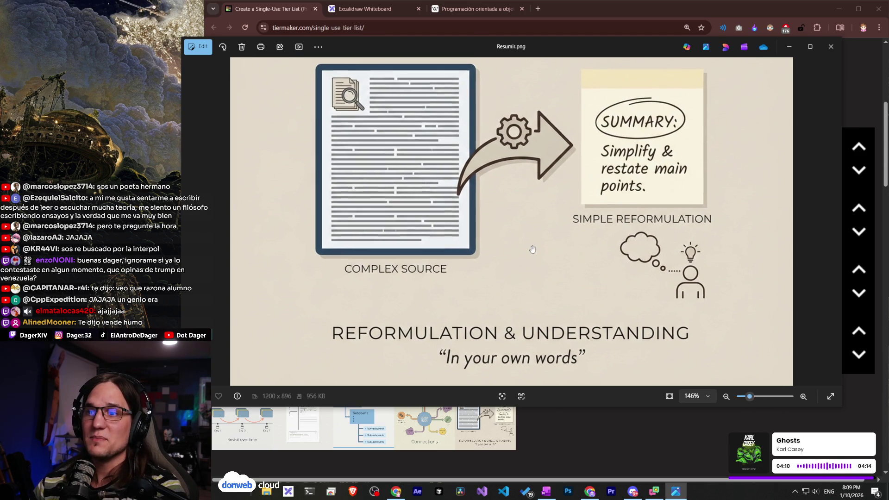
{"action": "scroll", "coordinate": [533, 248], "scroll_direction": "down", "scroll_amount": 2}
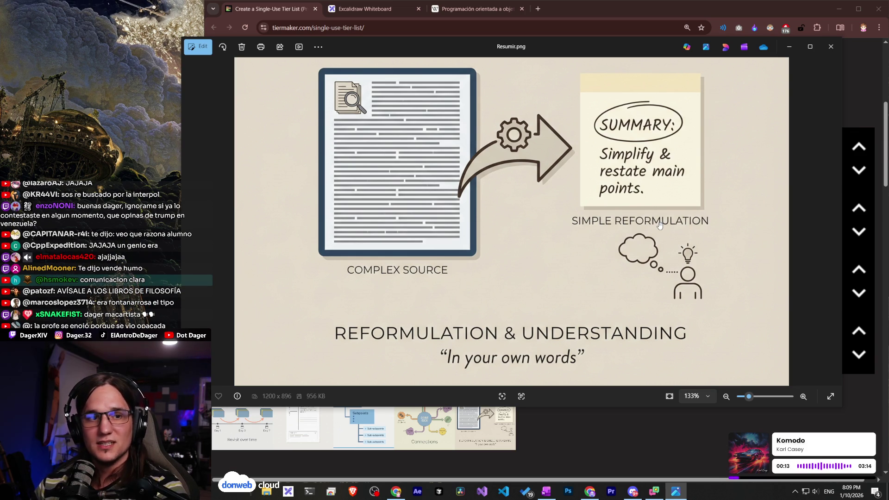
{"action": "left_click", "coordinate": [790, 46]}
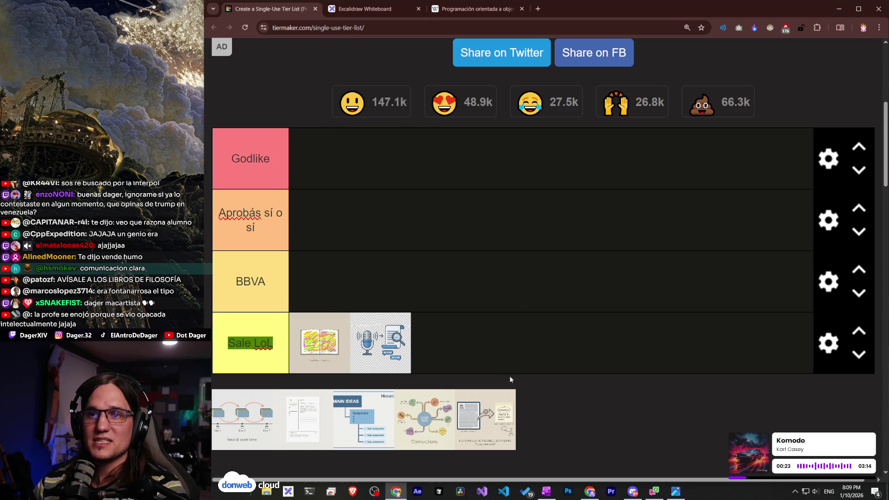
Switch from the tier list to OneNote and open the 'Locke - Carta sobre la Tolerancia' page.
{"action": "mouse_move", "coordinate": [510, 419]}
{"action": "left_mouse_down"}
{"action": "mouse_move", "coordinate": [552, 412]}
{"action": "mouse_move", "coordinate": [505, 408]}
{"action": "left_mouse_up"}
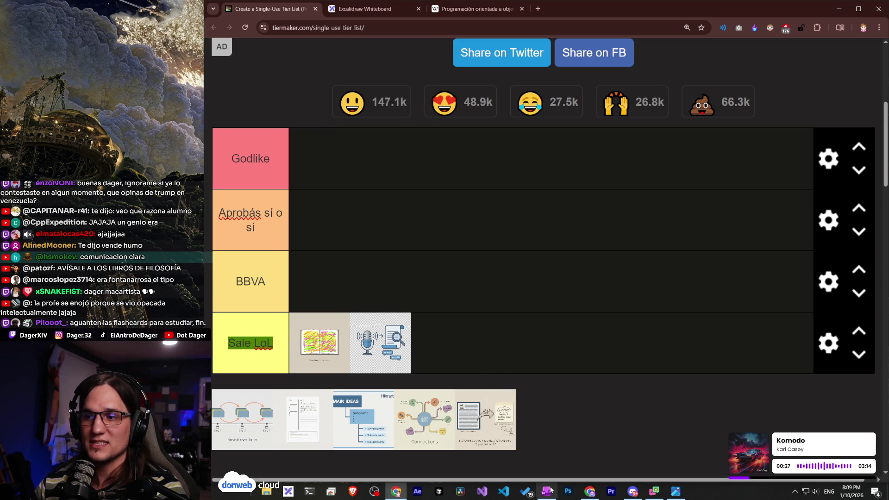
{"action": "left_click", "coordinate": [547, 491]}
{"action": "left_click", "coordinate": [310, 148]}
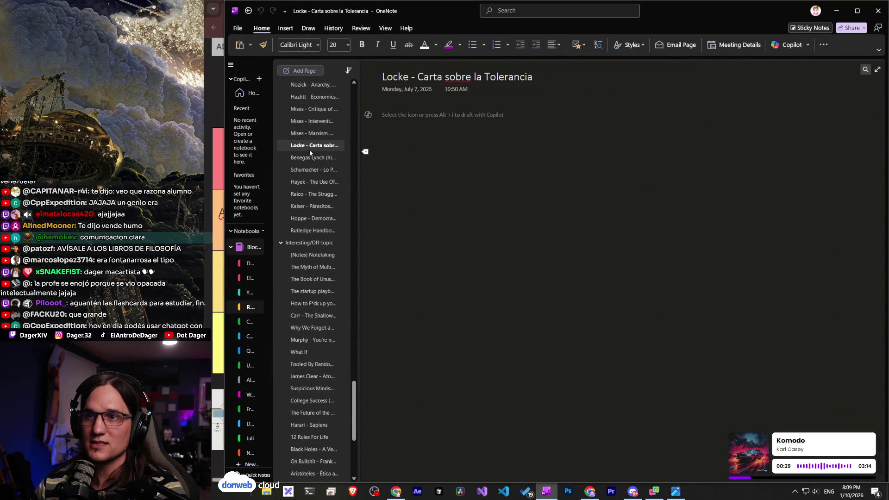
Open the 'Kaiser - Parásitos Mentales' page and read through its notes.
{"action": "left_click", "coordinate": [315, 206]}
{"action": "left_click", "coordinate": [315, 194]}
{"action": "left_click", "coordinate": [319, 203]}
{"action": "scroll", "coordinate": [385, 347], "scroll_direction": "up", "scroll_amount": 20}
{"action": "scroll", "coordinate": [385, 347], "scroll_direction": "up", "scroll_amount": 10}
{"action": "scroll", "coordinate": [384, 347], "scroll_direction": "down", "scroll_amount": 15}
{"action": "left_click_drag", "start_coordinate": [398, 226], "coordinate": [504, 312]}
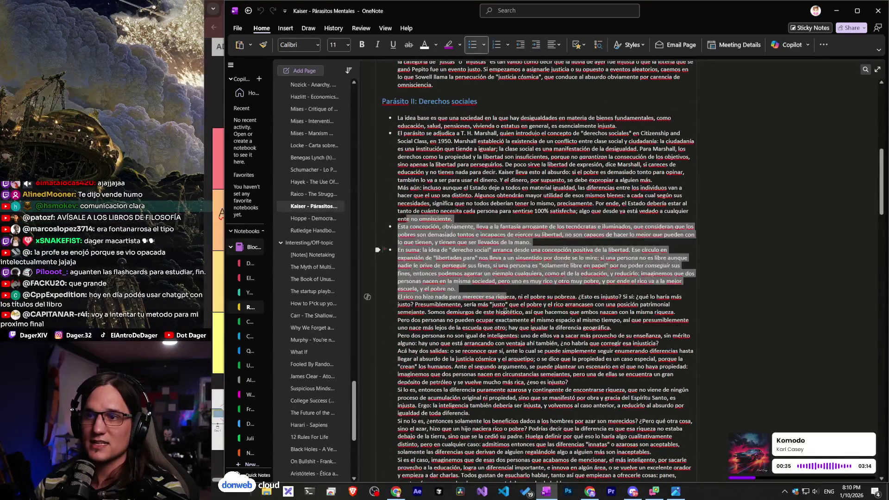
{"action": "scroll", "coordinate": [505, 312], "scroll_direction": "down", "scroll_amount": 6}
{"action": "left_click", "coordinate": [477, 230]}
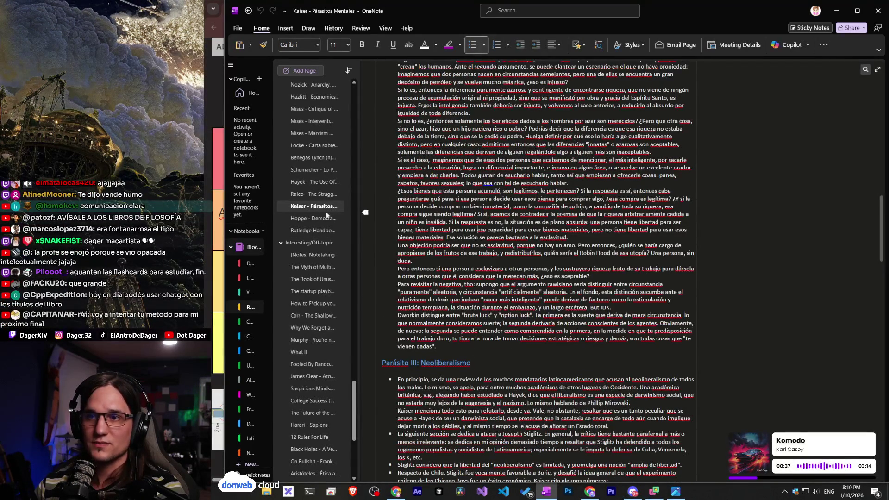
Open the '[Notes] Notetaking' page, then return to the TierMaker tier list.
{"action": "scroll", "coordinate": [544, 271], "scroll_direction": "down", "scroll_amount": 8}
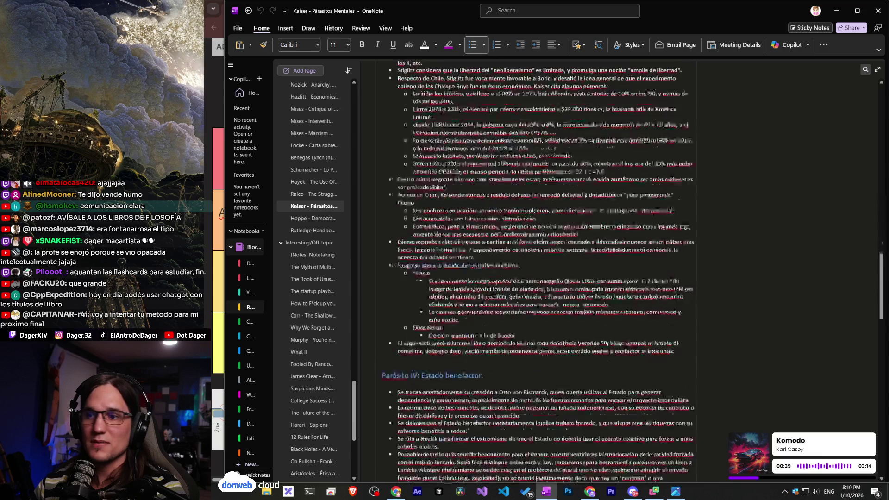
{"action": "scroll", "coordinate": [533, 271], "scroll_direction": "down", "scroll_amount": 5}
{"action": "scroll", "coordinate": [329, 245], "scroll_direction": "down", "scroll_amount": 2}
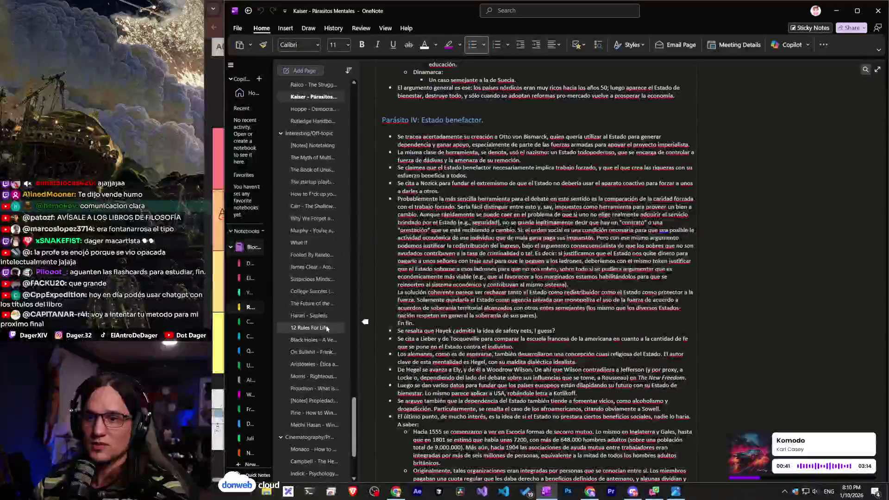
{"action": "left_click", "coordinate": [300, 193]}
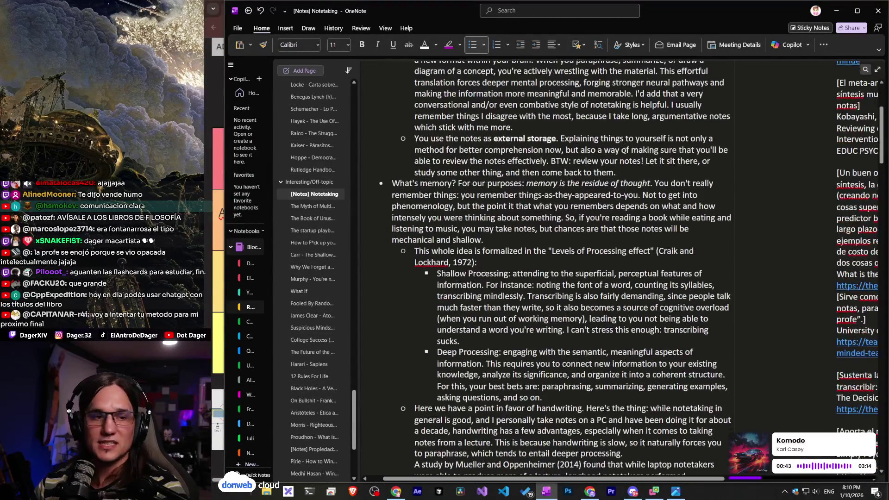
{"action": "key", "text": "alt+Tab"}
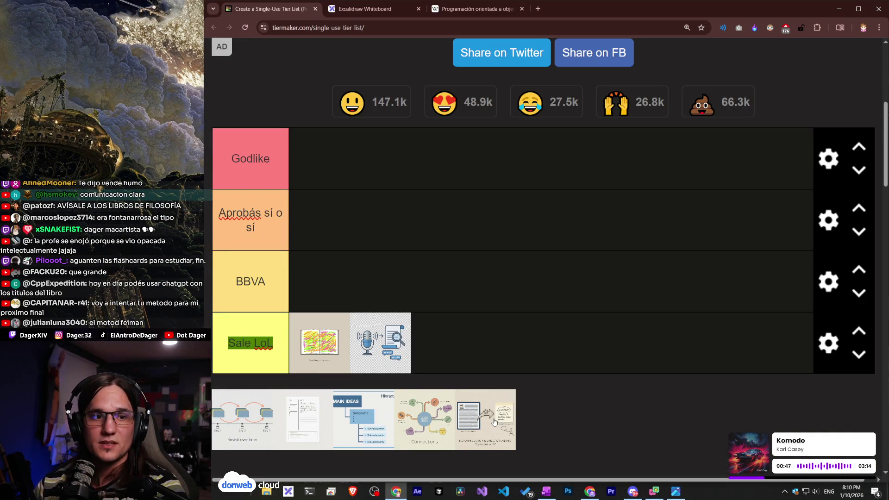
Glance at the Excalidraw sketch, close the Outlook reminders, then show 'Programación orientada a objetos'.
{"action": "left_click", "coordinate": [382, 10]}
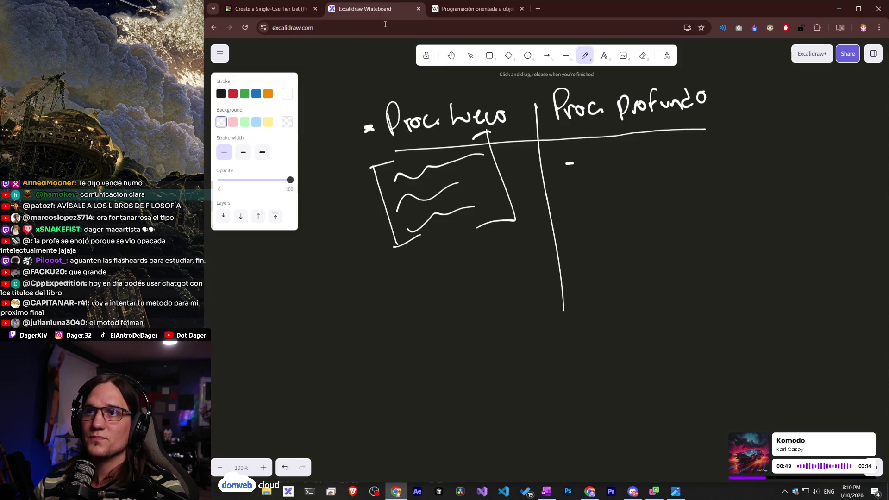
{"action": "scroll", "coordinate": [476, 232], "scroll_direction": "down", "scroll_amount": 3}
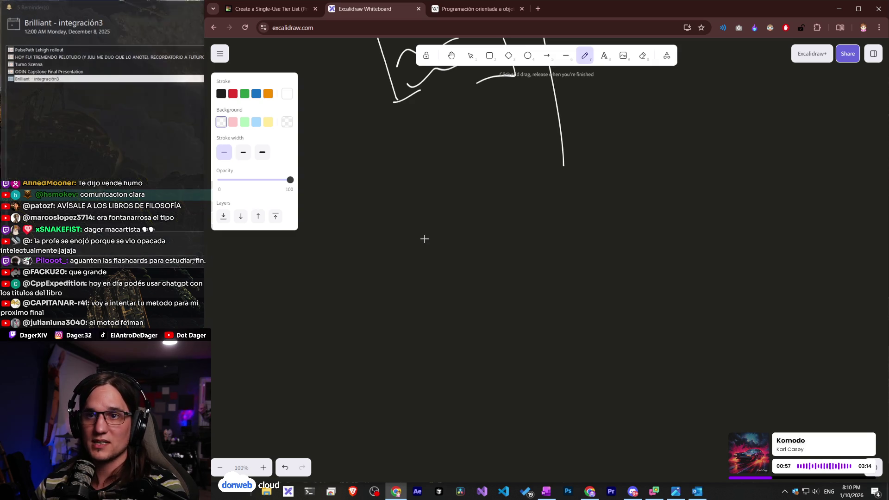
{"action": "left_click", "coordinate": [376, 261]}
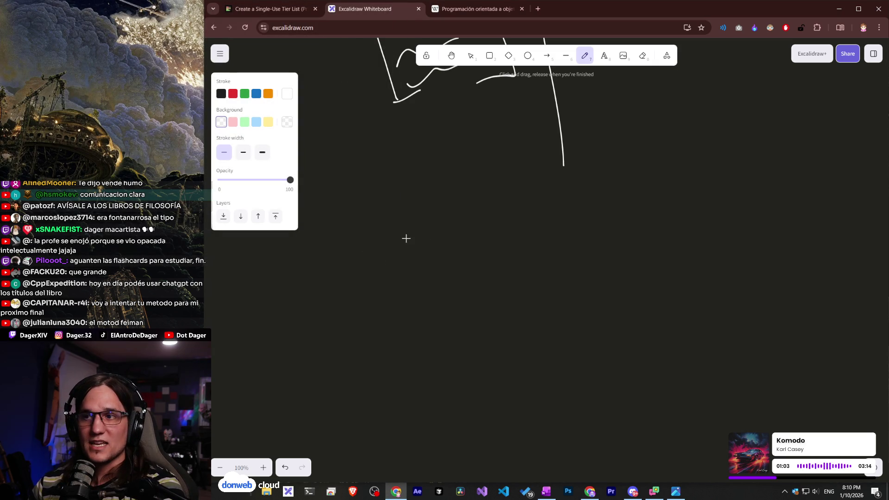
{"action": "left_click", "coordinate": [477, 8]}
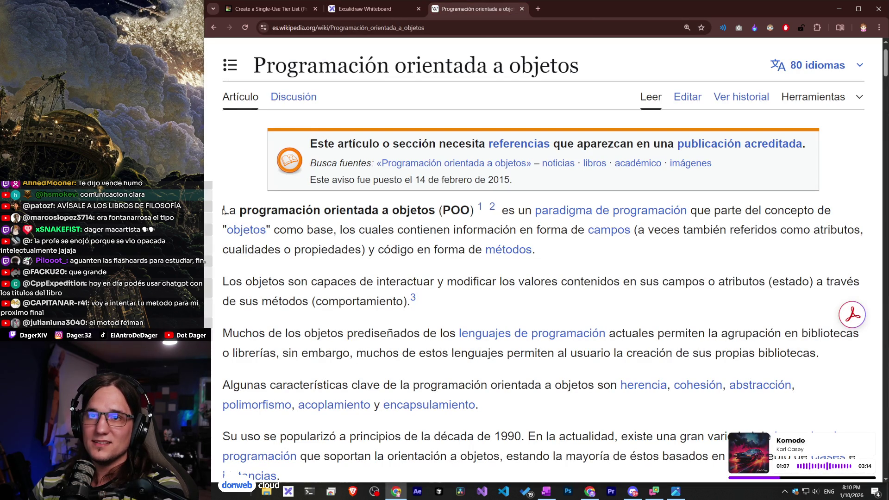
{"action": "mouse_move", "coordinate": [252, 210]}
{"action": "left_mouse_down"}
{"action": "mouse_move", "coordinate": [522, 253]}
{"action": "mouse_move", "coordinate": [544, 283]}
{"action": "mouse_move", "coordinate": [546, 258]}
{"action": "left_mouse_up"}
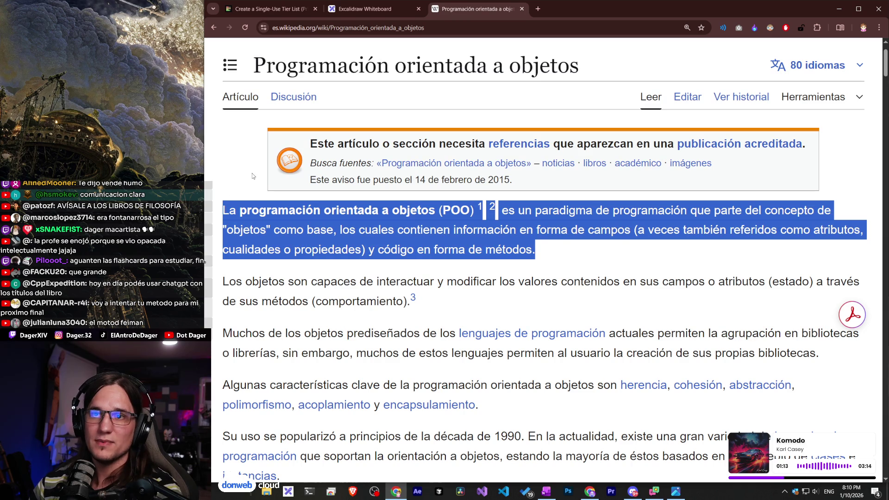
{"action": "left_click", "coordinate": [225, 208]}
{"action": "mouse_move", "coordinate": [224, 209]}
{"action": "left_mouse_down"}
{"action": "mouse_move", "coordinate": [302, 230]}
{"action": "mouse_move", "coordinate": [559, 259]}
{"action": "left_mouse_up"}
{"action": "left_click", "coordinate": [558, 259]}
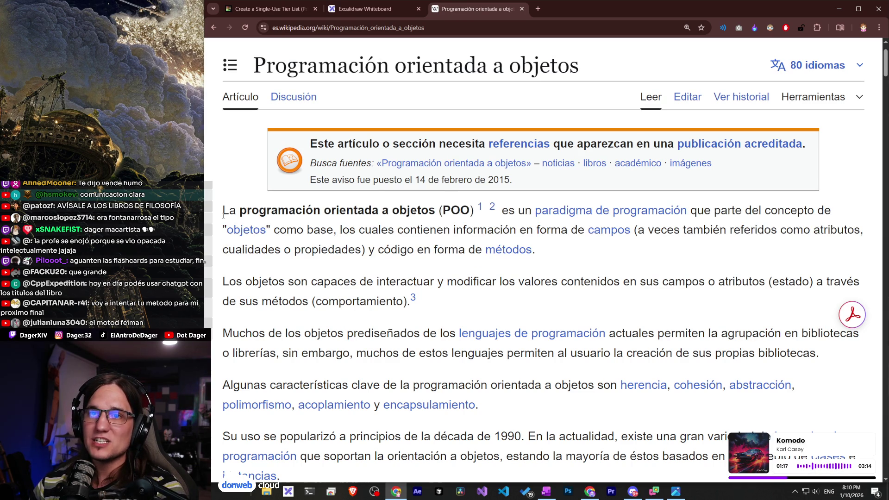
{"action": "left_click_drag", "start_coordinate": [224, 214], "coordinate": [566, 251]}
{"action": "left_click", "coordinate": [567, 251]}
{"action": "scroll", "coordinate": [566, 251], "scroll_direction": "down", "scroll_amount": 2}
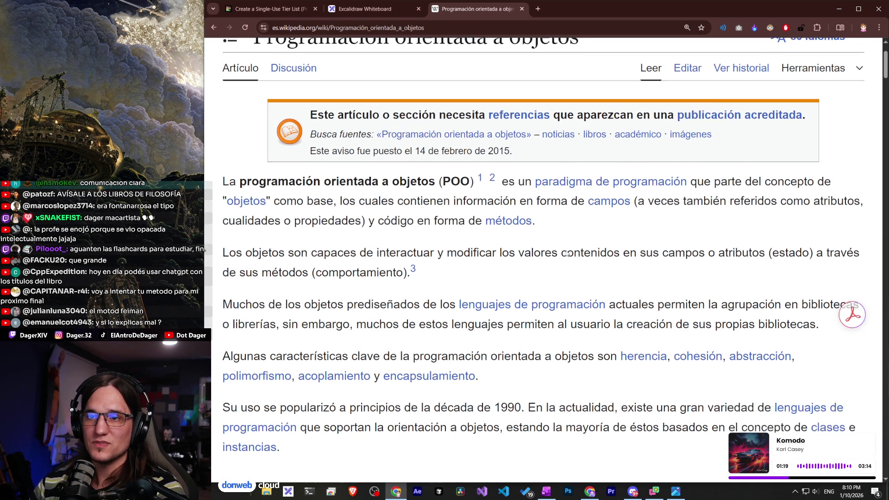
{"action": "scroll", "coordinate": [566, 251], "scroll_direction": "down", "scroll_amount": 5}
{"action": "scroll", "coordinate": [555, 262], "scroll_direction": "down", "scroll_amount": 8}
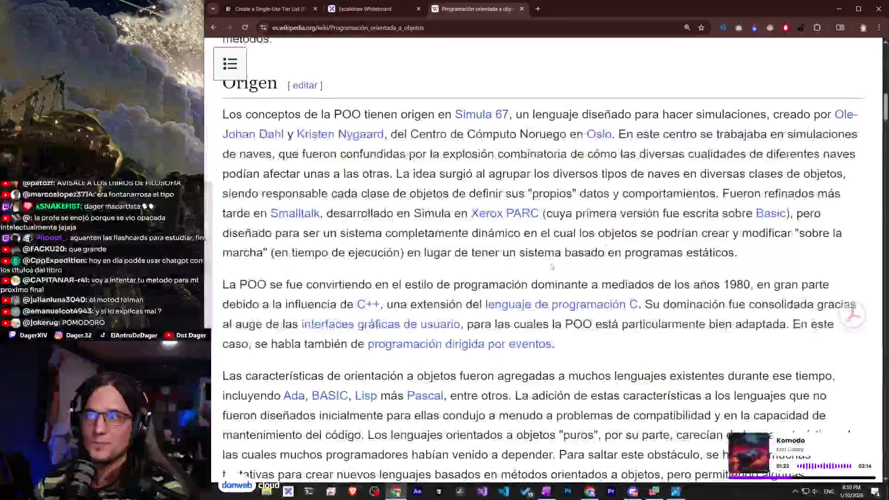
{"action": "scroll", "coordinate": [551, 267], "scroll_direction": "up", "scroll_amount": 15}
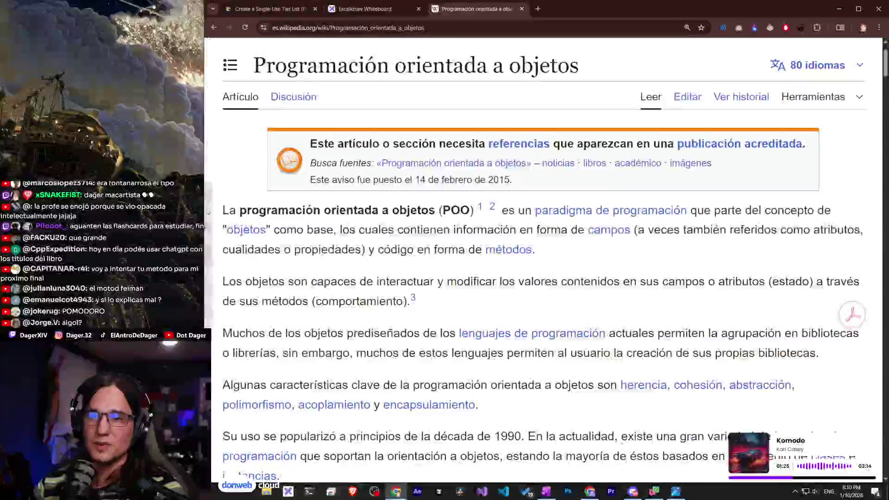
{"action": "mouse_move", "coordinate": [251, 212]}
{"action": "left_mouse_down"}
{"action": "mouse_move", "coordinate": [302, 230]}
{"action": "mouse_move", "coordinate": [338, 230]}
{"action": "left_mouse_up"}
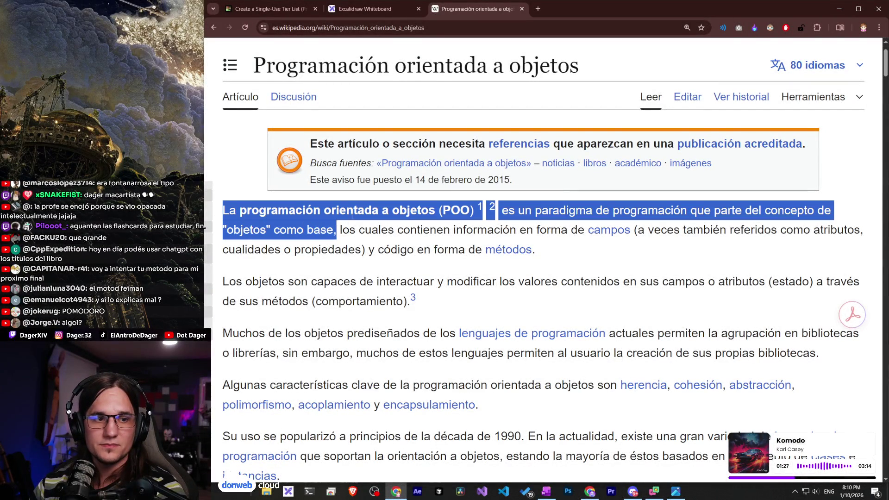
{"action": "left_click", "coordinate": [282, 222]}
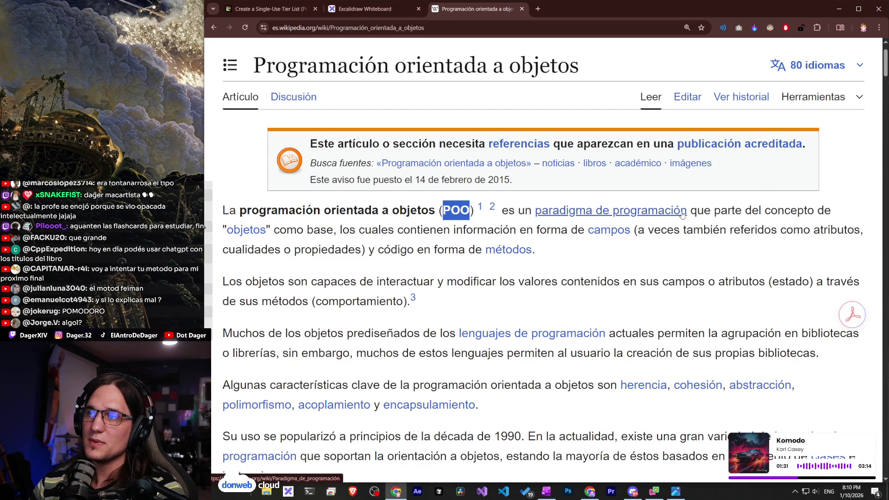
{"action": "double_click", "coordinate": [821, 211]}
{"action": "left_click", "coordinate": [206, 237]}
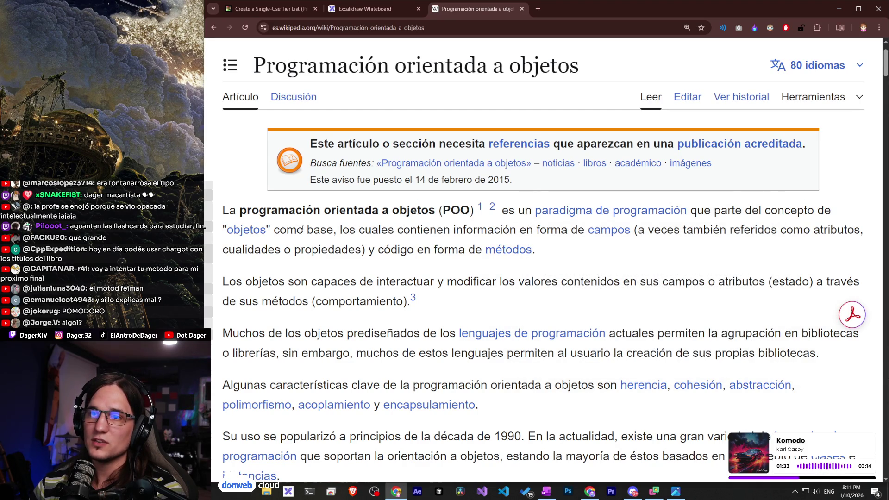
{"action": "left_click_drag", "start_coordinate": [358, 230], "coordinate": [832, 229]}
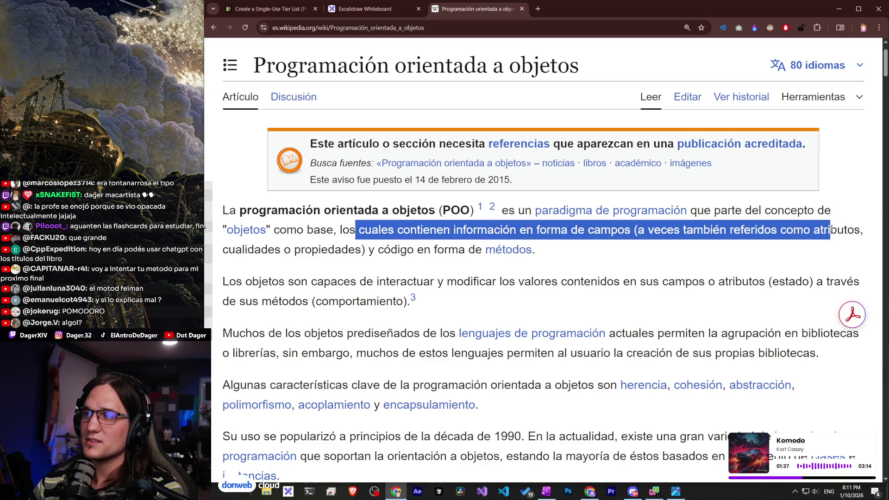
{"action": "double_click", "coordinate": [325, 250]}
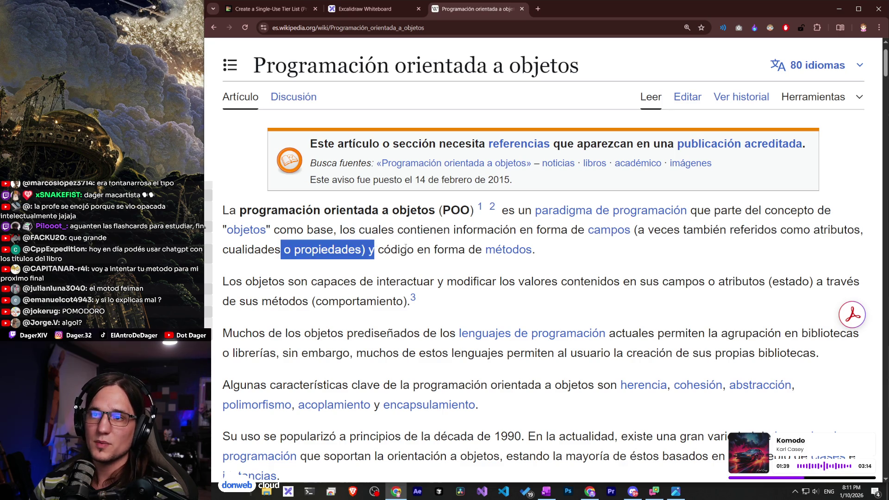
{"action": "left_click_drag", "start_coordinate": [445, 250], "coordinate": [468, 250]}
{"action": "scroll", "coordinate": [211, 258], "scroll_direction": "down", "scroll_amount": 1}
{"action": "left_click_drag", "start_coordinate": [241, 252], "coordinate": [585, 253]}
{"action": "left_click_drag", "start_coordinate": [413, 252], "coordinate": [848, 252]}
{"action": "left_click_drag", "start_coordinate": [716, 253], "coordinate": [839, 253]}
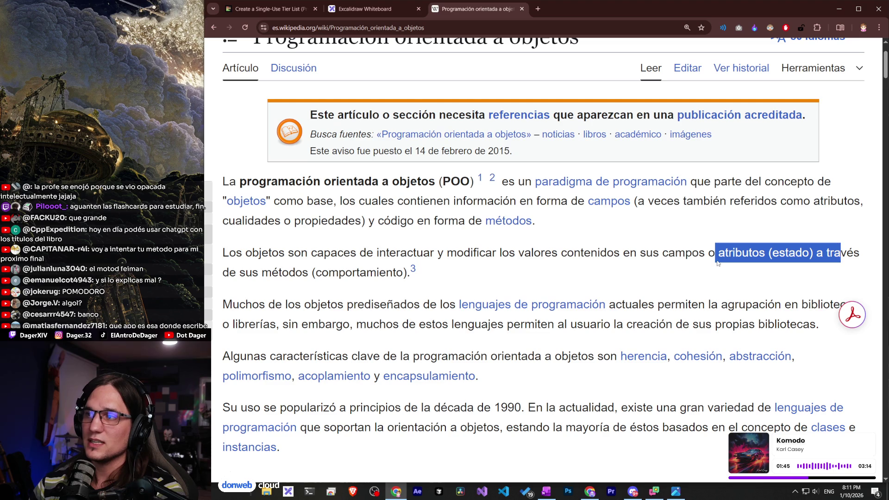
{"action": "left_click_drag", "start_coordinate": [246, 273], "coordinate": [375, 272]}
{"action": "left_click", "coordinate": [375, 272]}
{"action": "scroll", "coordinate": [375, 272], "scroll_direction": "down", "scroll_amount": 1}
{"action": "mouse_move", "coordinate": [283, 272]}
{"action": "left_mouse_down"}
{"action": "mouse_move", "coordinate": [442, 272]}
{"action": "mouse_move", "coordinate": [278, 221]}
{"action": "mouse_move", "coordinate": [223, 146]}
{"action": "left_mouse_up"}
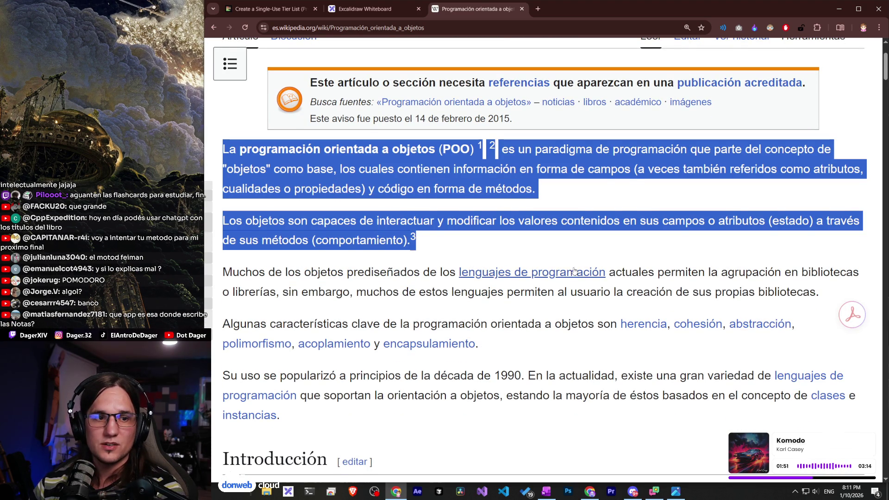
{"action": "scroll", "coordinate": [574, 271], "scroll_direction": "up", "scroll_amount": 1}
{"action": "scroll", "coordinate": [575, 271], "scroll_direction": "down", "scroll_amount": 1}
{"action": "left_click", "coordinate": [483, 255]}
{"action": "mouse_move", "coordinate": [483, 255]}
{"action": "left_mouse_down"}
{"action": "mouse_move", "coordinate": [246, 187]}
{"action": "mouse_move", "coordinate": [222, 147]}
{"action": "left_mouse_up"}
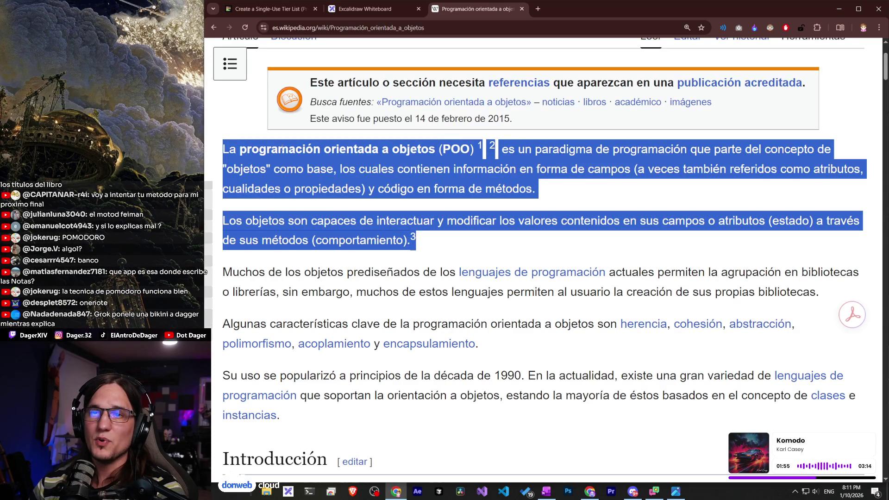
{"action": "left_click", "coordinate": [264, 142]}
{"action": "mouse_move", "coordinate": [221, 148]}
{"action": "left_mouse_down"}
{"action": "mouse_move", "coordinate": [433, 188]}
{"action": "mouse_move", "coordinate": [606, 236]}
{"action": "left_mouse_up"}
{"action": "left_click", "coordinate": [518, 246]}
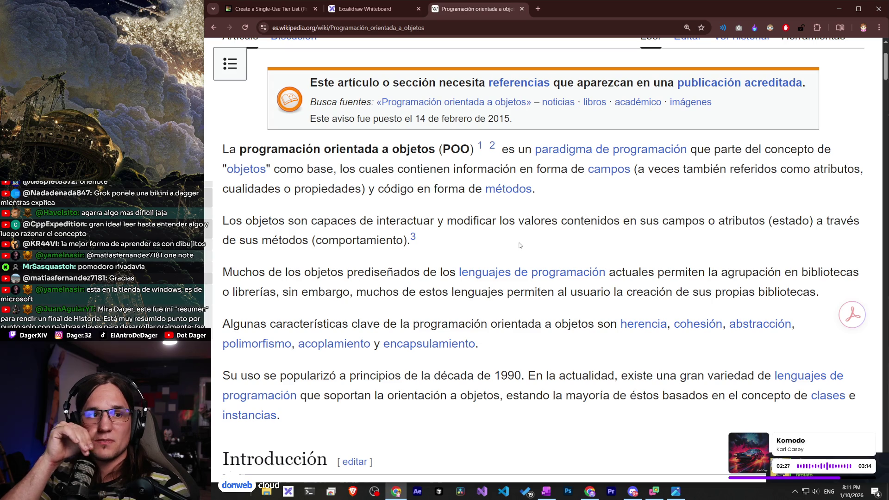
Reread the article's opening paragraphs, alternating with the Excalidraw whiteboard, and finish on Excalidraw.
{"action": "mouse_move", "coordinate": [463, 256]}
{"action": "left_mouse_down"}
{"action": "mouse_move", "coordinate": [267, 189]}
{"action": "mouse_move", "coordinate": [480, 249]}
{"action": "mouse_move", "coordinate": [312, 220]}
{"action": "mouse_move", "coordinate": [227, 144]}
{"action": "left_mouse_up"}
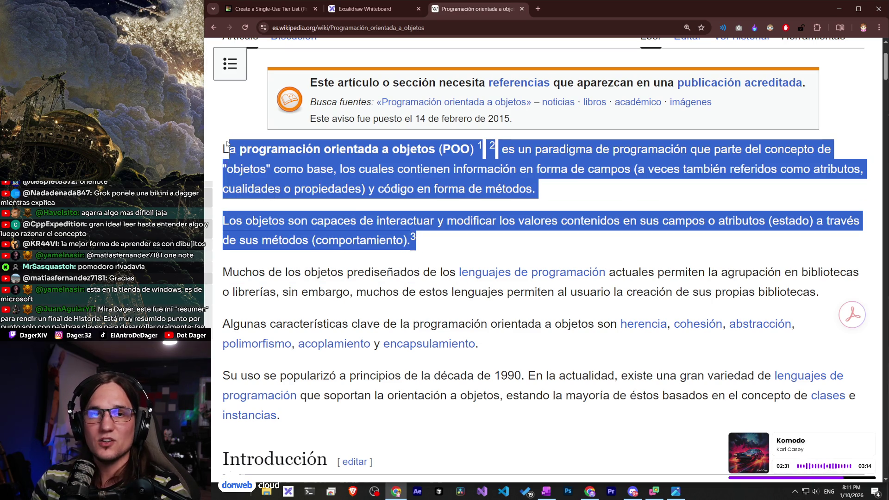
{"action": "left_click", "coordinate": [314, 202]}
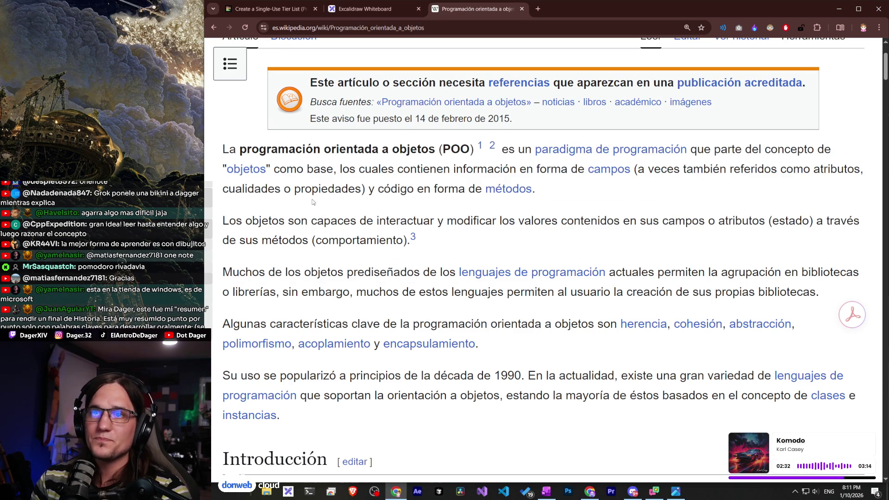
{"action": "left_click", "coordinate": [361, 10]}
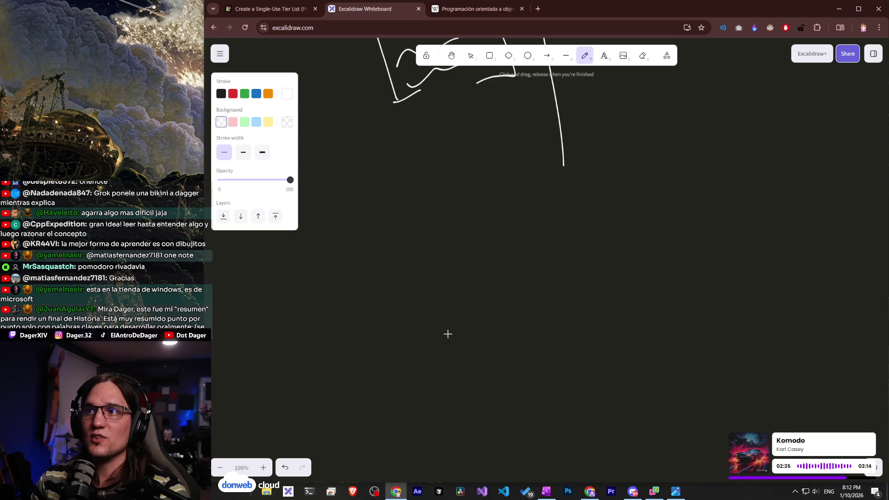
{"action": "left_click", "coordinate": [460, 10]}
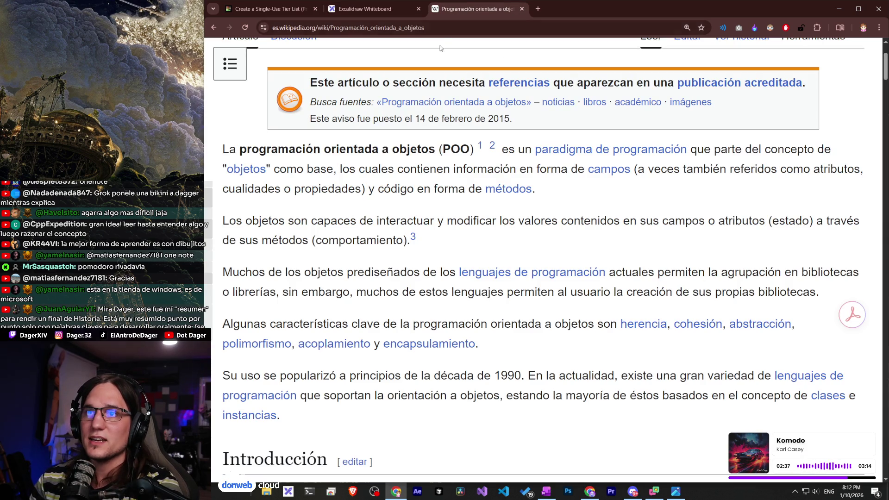
{"action": "mouse_move", "coordinate": [223, 149]}
{"action": "left_mouse_down"}
{"action": "mouse_move", "coordinate": [311, 170]}
{"action": "mouse_move", "coordinate": [409, 241]}
{"action": "mouse_move", "coordinate": [357, 221]}
{"action": "mouse_move", "coordinate": [428, 246]}
{"action": "mouse_move", "coordinate": [413, 247]}
{"action": "left_mouse_up"}
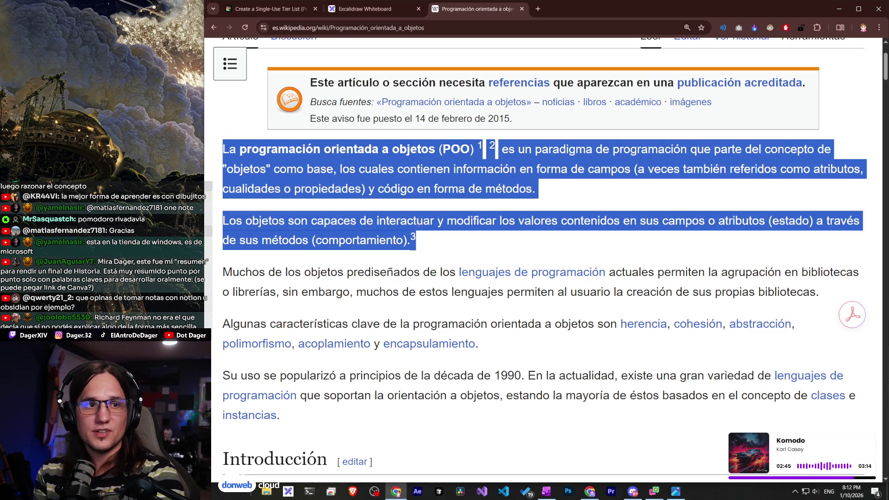
{"action": "left_click", "coordinate": [365, 10]}
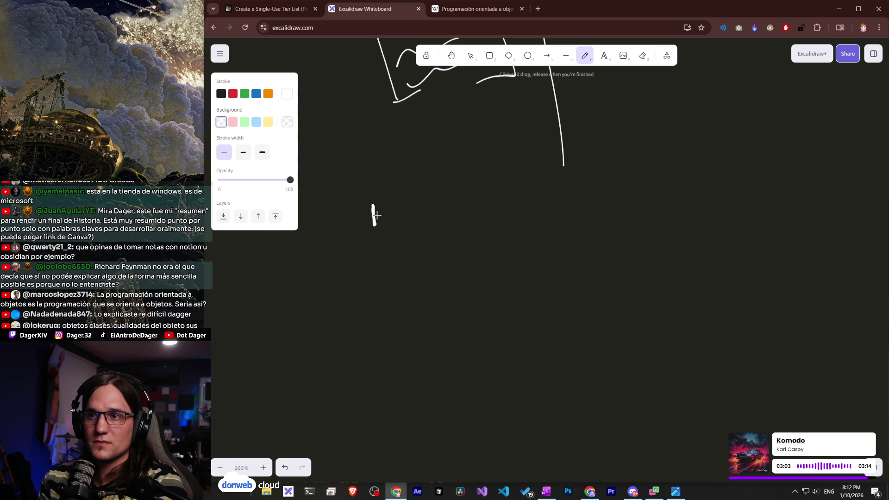
Undo the stray stroke, then handwrite 'Síntesis:' and 'Discusión:' beneath the existing sketch.
{"action": "key", "text": "ctrl+z"}
{"action": "mouse_move", "coordinate": [348, 240]}
{"action": "left_mouse_down"}
{"action": "mouse_move", "coordinate": [370, 205]}
{"action": "mouse_move", "coordinate": [386, 237]}
{"action": "left_mouse_up"}
{"action": "left_click_drag", "start_coordinate": [382, 214], "coordinate": [391, 202]}
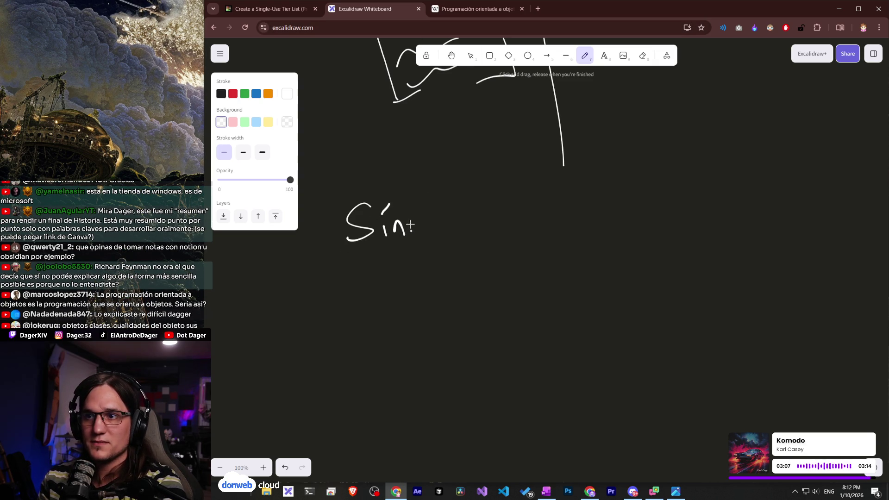
{"action": "left_click_drag", "start_coordinate": [443, 216], "coordinate": [437, 229]}
{"action": "left_click_drag", "start_coordinate": [446, 221], "coordinate": [448, 229]}
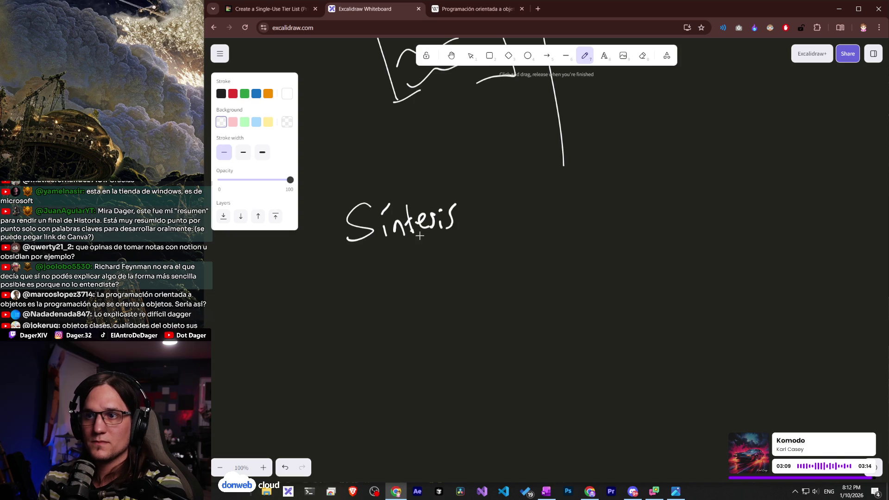
{"action": "left_click_drag", "start_coordinate": [373, 261], "coordinate": [390, 281]}
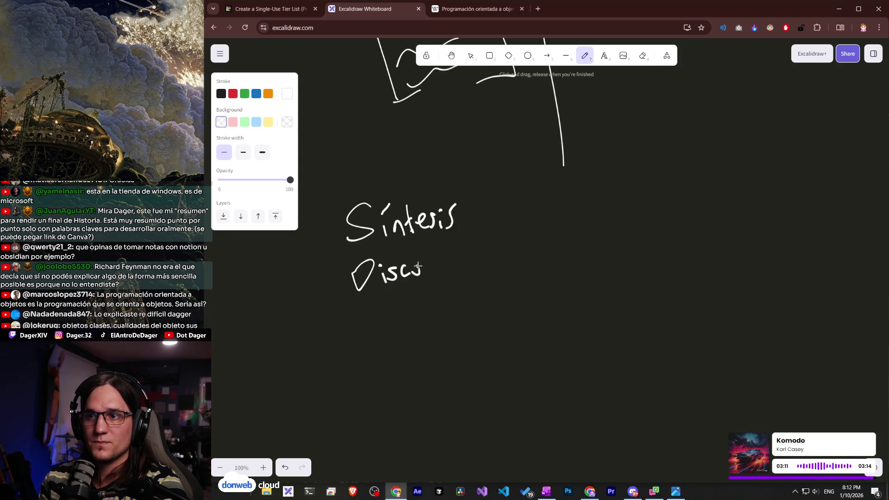
{"action": "left_click", "coordinate": [471, 204]}
{"action": "left_click", "coordinate": [475, 213]}
{"action": "left_click", "coordinate": [480, 256]}
{"action": "left_click", "coordinate": [481, 265]}
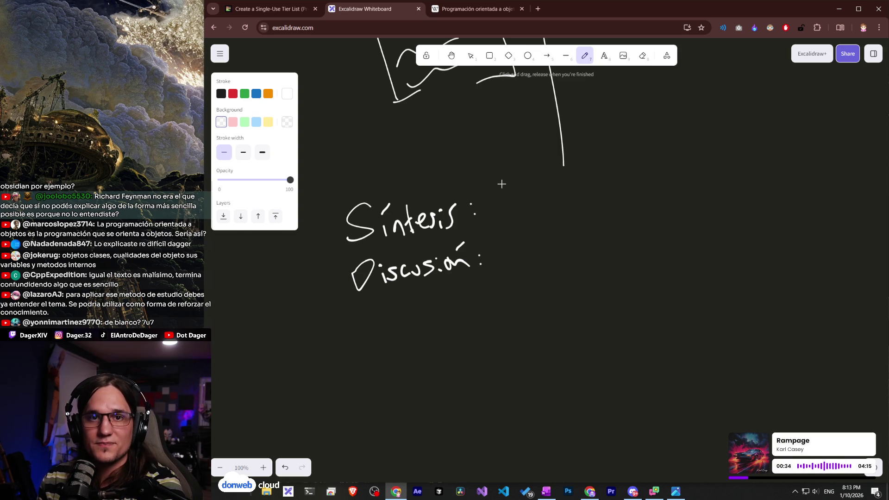
Draw long freehand boxes after 'Síntesis:' and 'Discusión:' and begin writing '¿Qué significa?' below.
{"action": "left_click_drag", "start_coordinate": [479, 213], "coordinate": [531, 221]}
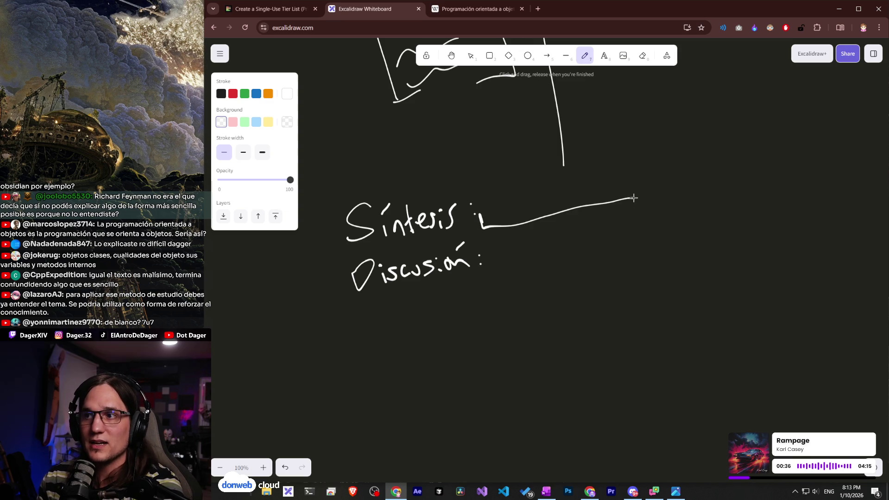
{"action": "left_click_drag", "start_coordinate": [643, 190], "coordinate": [640, 185]}
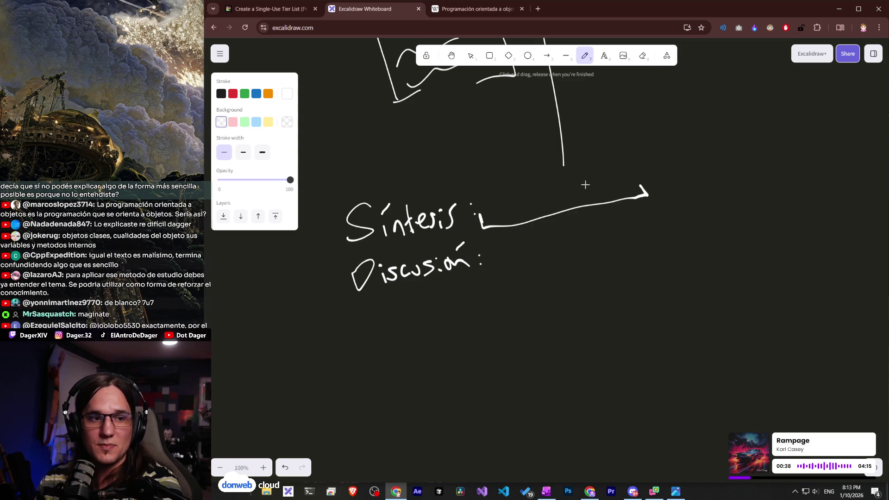
{"action": "left_click_drag", "start_coordinate": [473, 198], "coordinate": [549, 170]}
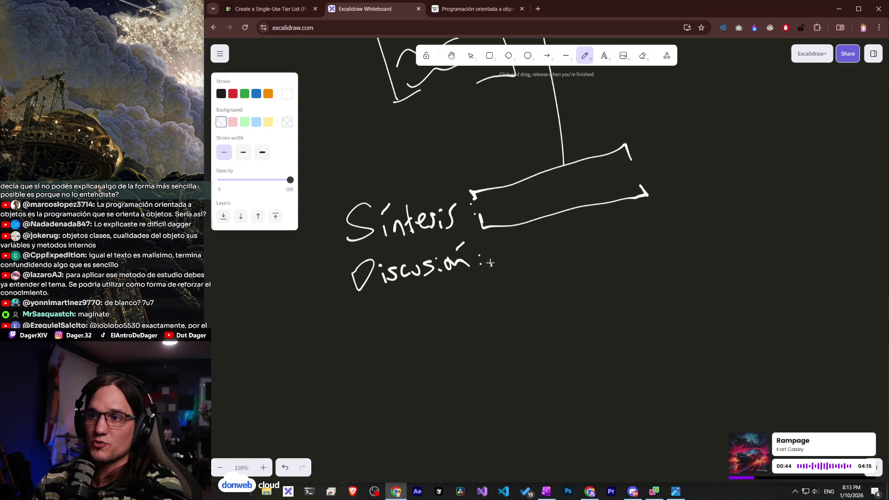
{"action": "left_click_drag", "start_coordinate": [490, 262], "coordinate": [561, 258]}
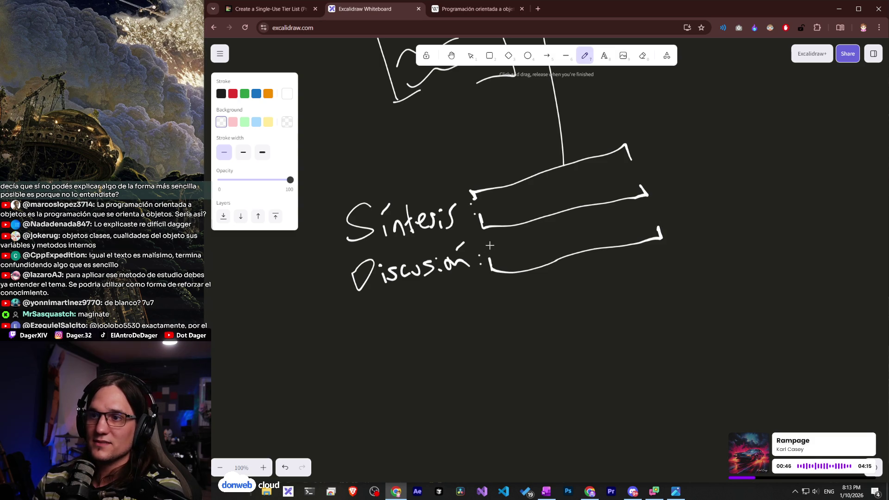
{"action": "left_click_drag", "start_coordinate": [496, 241], "coordinate": [656, 213]}
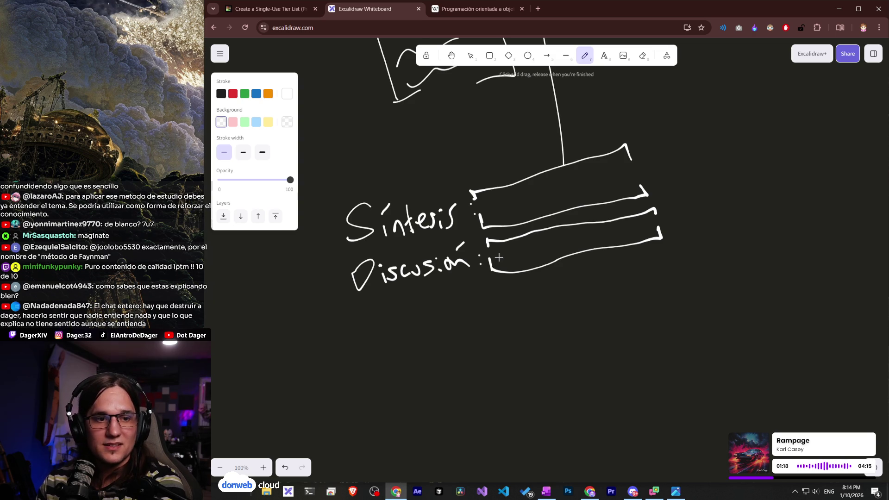
{"action": "left_click_drag", "start_coordinate": [497, 260], "coordinate": [630, 228]}
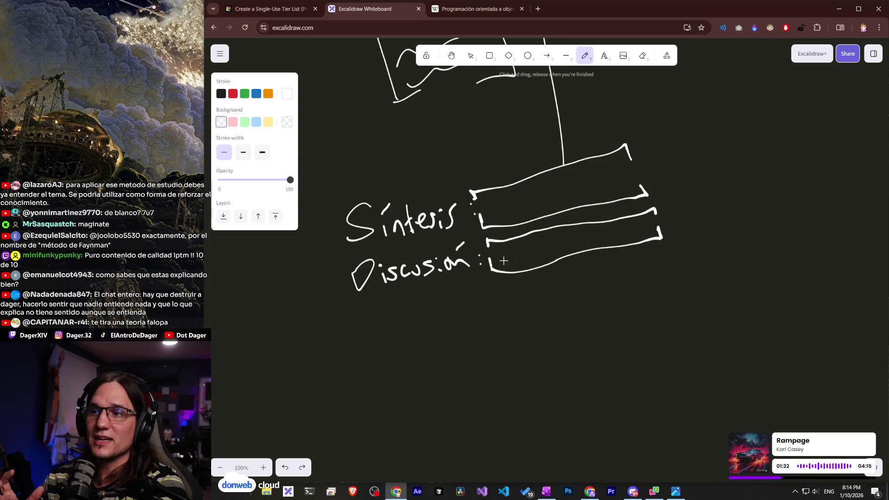
{"action": "left_click_drag", "start_coordinate": [487, 251], "coordinate": [488, 275]}
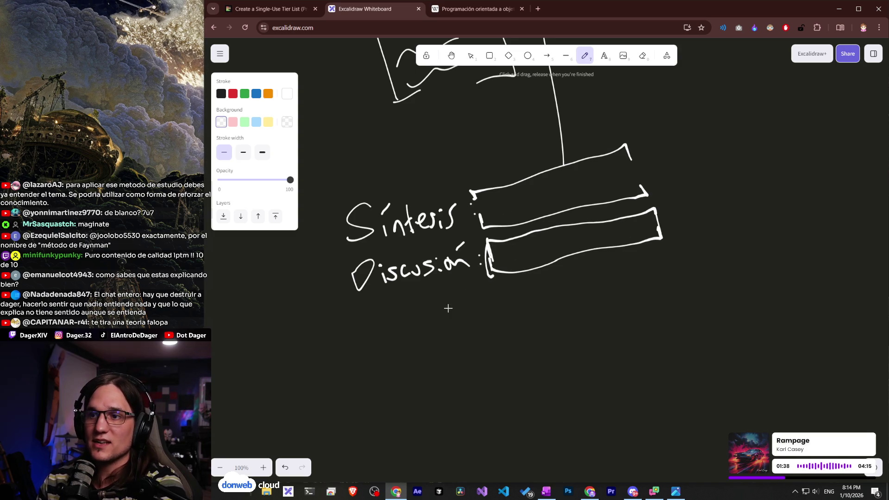
{"action": "mouse_move", "coordinate": [477, 313]}
{"action": "left_mouse_down"}
{"action": "mouse_move", "coordinate": [474, 331]}
{"action": "mouse_move", "coordinate": [500, 291]}
{"action": "mouse_move", "coordinate": [525, 307]}
{"action": "mouse_move", "coordinate": [558, 302]}
{"action": "left_mouse_up"}
Finish '¿Qué significa?' and write 'O sea que...' as the next line under Discusión.
{"action": "left_click_drag", "start_coordinate": [569, 289], "coordinate": [577, 297]}
{"action": "left_click_drag", "start_coordinate": [589, 285], "coordinate": [605, 293]}
{"action": "left_click", "coordinate": [608, 305]}
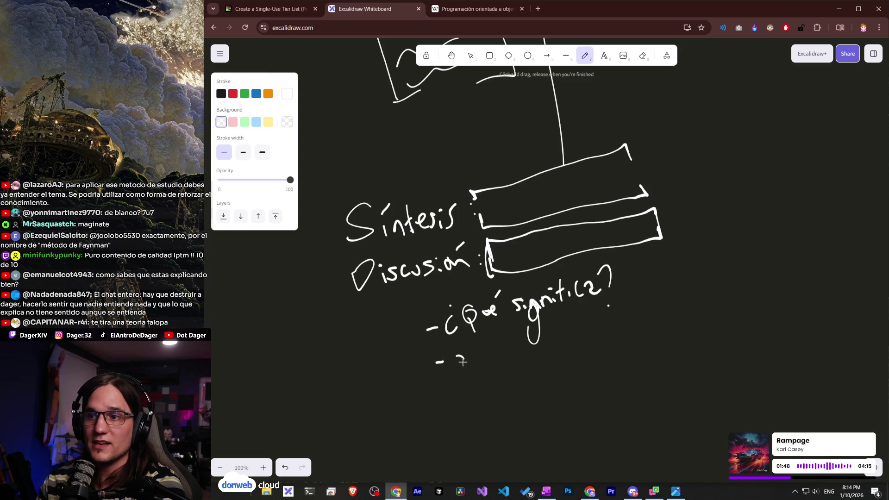
{"action": "mouse_move", "coordinate": [477, 349]}
{"action": "left_mouse_down"}
{"action": "mouse_move", "coordinate": [495, 356]}
{"action": "mouse_move", "coordinate": [528, 343]}
{"action": "mouse_move", "coordinate": [534, 361]}
{"action": "left_mouse_up"}
{"action": "left_click_drag", "start_coordinate": [527, 354], "coordinate": [558, 341]}
{"action": "left_click", "coordinate": [562, 339]}
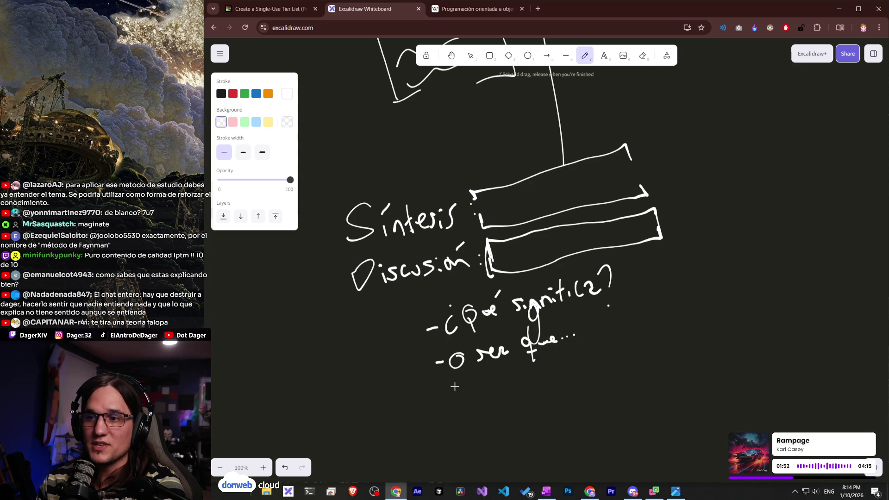
{"action": "scroll", "coordinate": [517, 403], "scroll_direction": "down", "scroll_amount": 3}
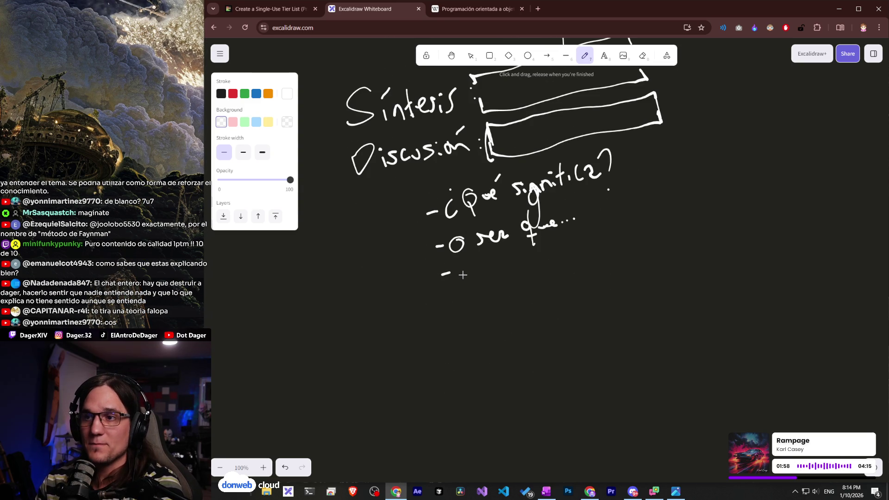
Write 'Pero...' and '¿[Quiz]?' as the third and fourth lines of the list.
{"action": "left_click_drag", "start_coordinate": [463, 264], "coordinate": [468, 289]}
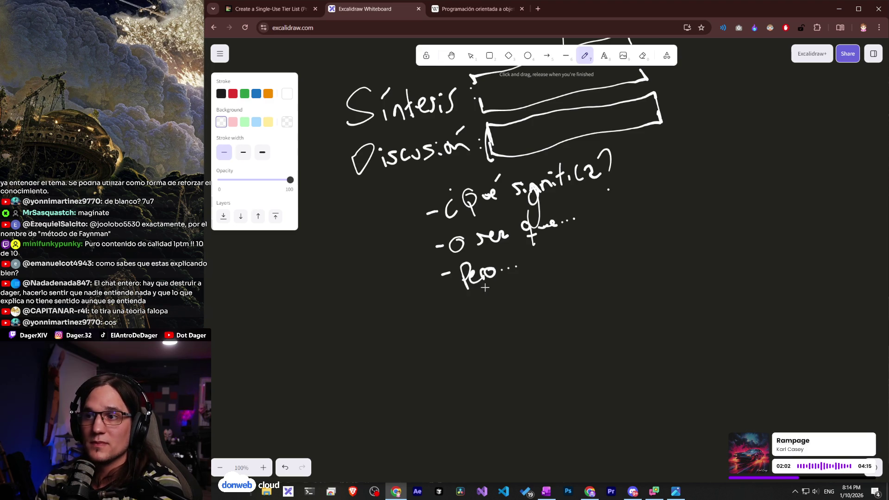
{"action": "mouse_move", "coordinate": [450, 329]}
{"action": "left_mouse_down"}
{"action": "mouse_move", "coordinate": [475, 332]}
{"action": "mouse_move", "coordinate": [537, 306]}
{"action": "mouse_move", "coordinate": [554, 317]}
{"action": "left_mouse_up"}
{"action": "left_click", "coordinate": [466, 307]}
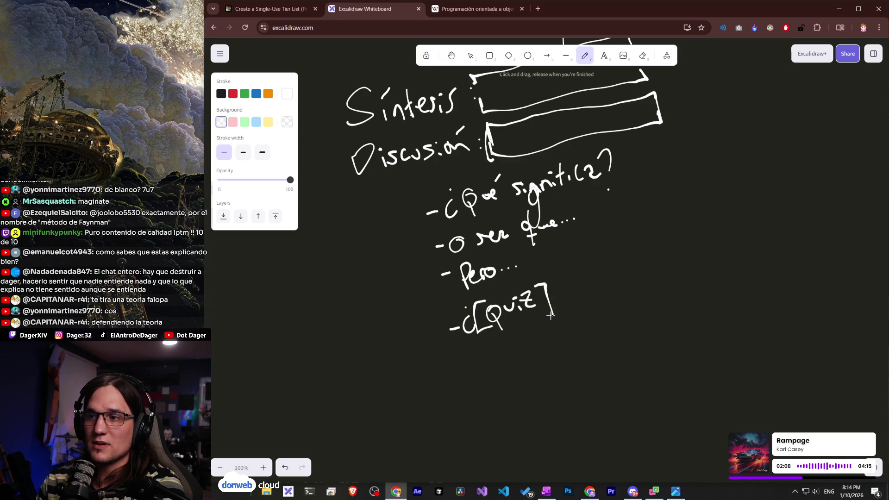
{"action": "left_click_drag", "start_coordinate": [554, 276], "coordinate": [559, 293]}
{"action": "left_click", "coordinate": [559, 306]}
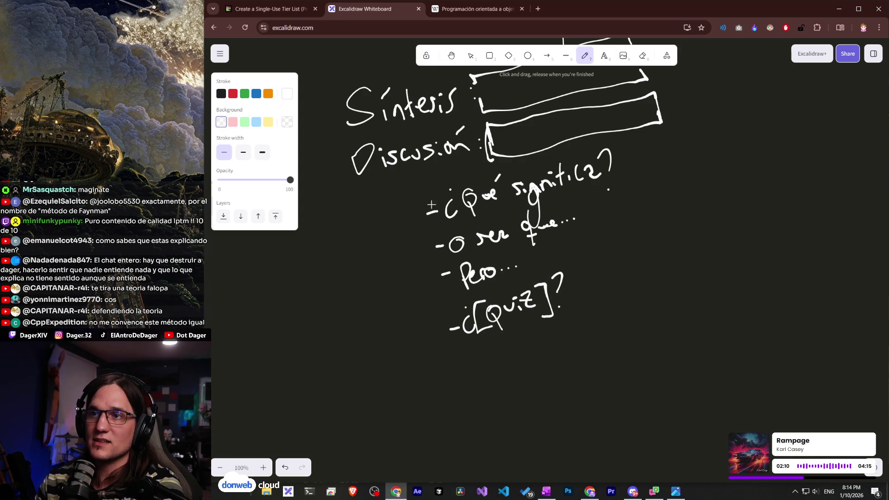
Add a hook mark beside Discusión and undo a stray curve below Pero.
{"action": "left_click_drag", "start_coordinate": [342, 155], "coordinate": [343, 163]}
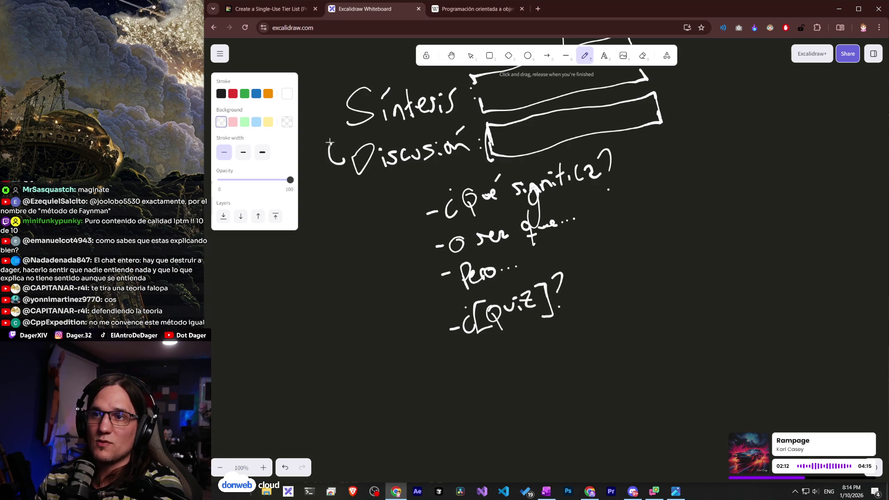
{"action": "left_click", "coordinate": [337, 137]}
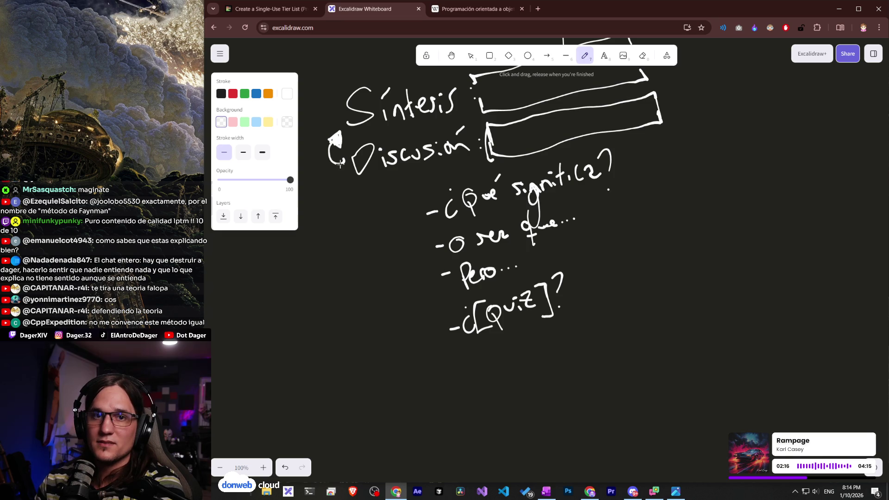
{"action": "left_click_drag", "start_coordinate": [443, 279], "coordinate": [466, 302]}
{"action": "key", "text": "ctrl+z"}
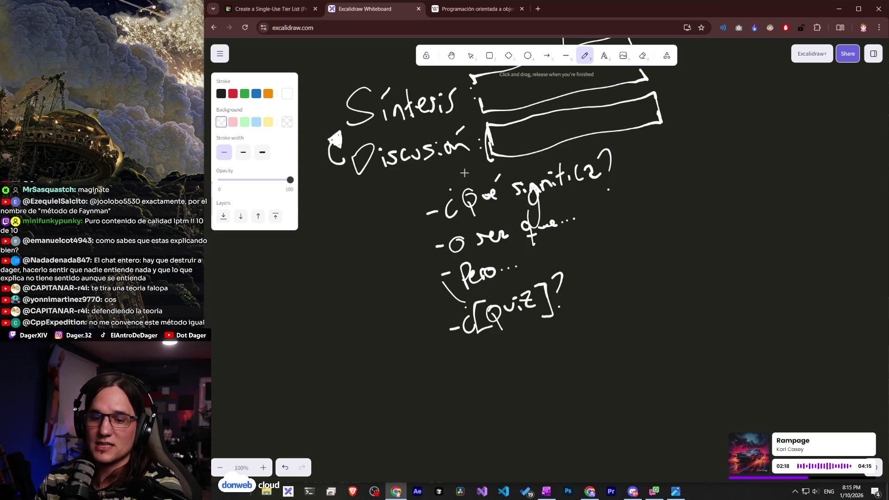
{"action": "scroll", "coordinate": [563, 223], "scroll_direction": "up", "scroll_amount": 1}
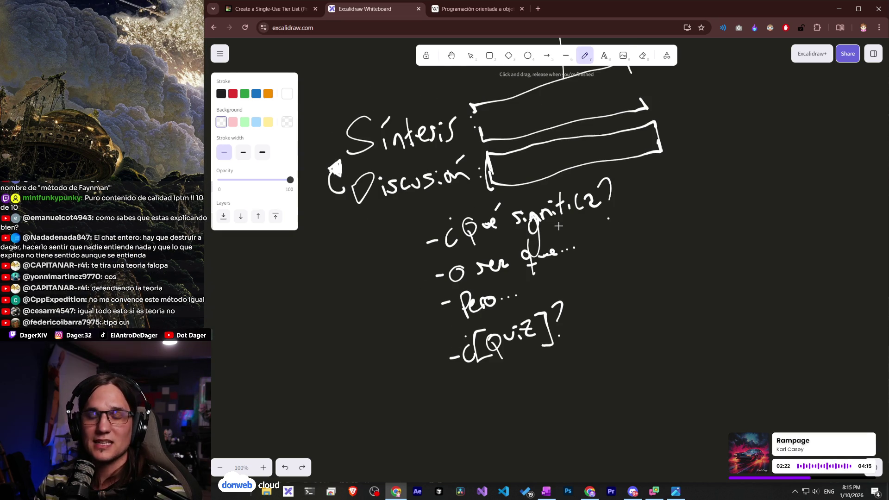
{"action": "scroll", "coordinate": [562, 241], "scroll_direction": "down", "scroll_amount": 2}
{"action": "scroll", "coordinate": [564, 256], "scroll_direction": "up", "scroll_amount": 1}
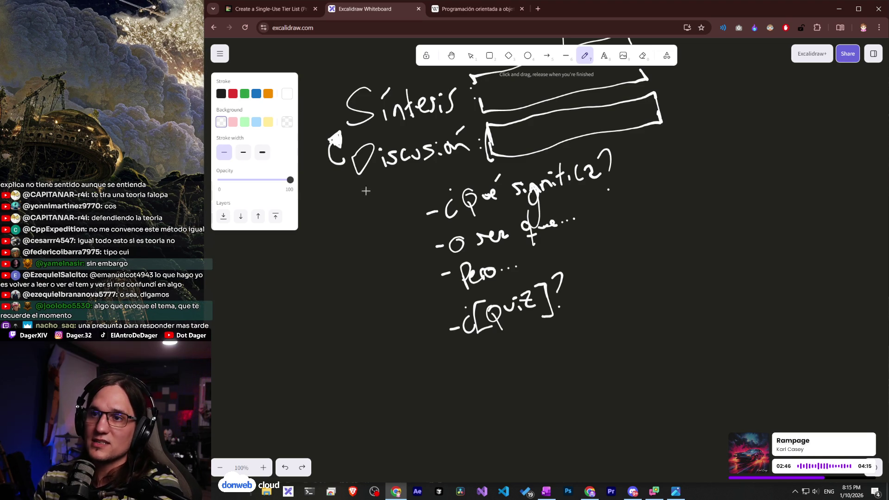
Underline Discusión, link it to the Síntesis area, and draw a bracket along the list.
{"action": "left_click_drag", "start_coordinate": [356, 188], "coordinate": [444, 168]}
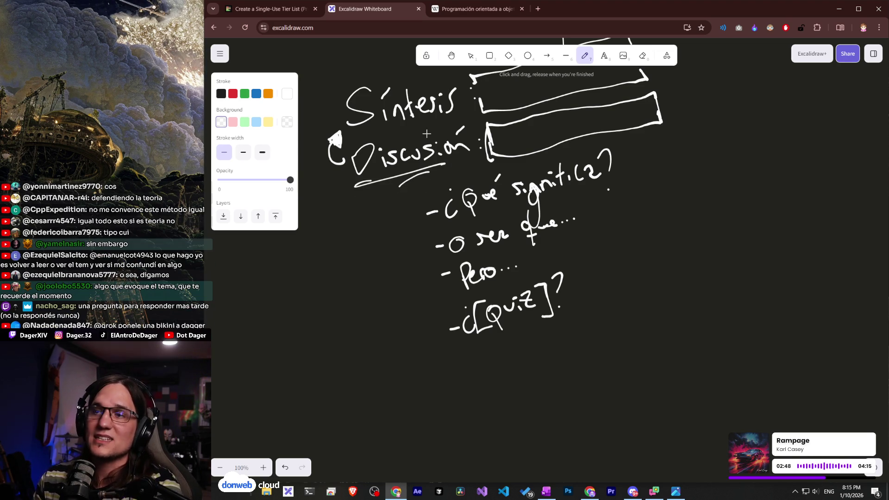
{"action": "scroll", "coordinate": [468, 190], "scroll_direction": "up", "scroll_amount": 2}
{"action": "scroll", "coordinate": [465, 204], "scroll_direction": "up", "scroll_amount": 1}
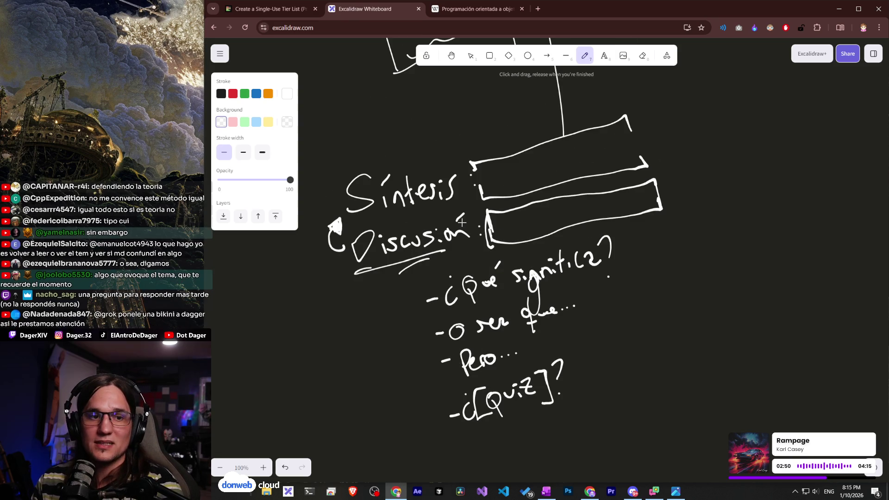
{"action": "scroll", "coordinate": [462, 222], "scroll_direction": "down", "scroll_amount": 1}
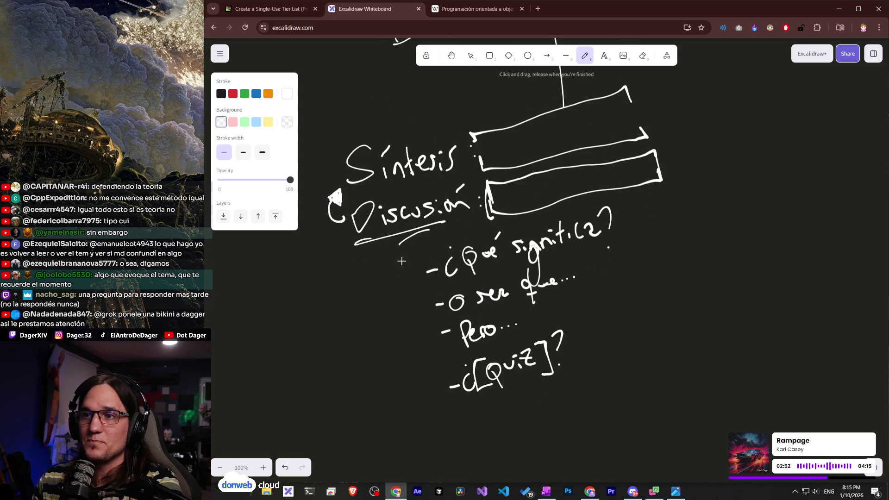
{"action": "left_click_drag", "start_coordinate": [345, 223], "coordinate": [349, 229]}
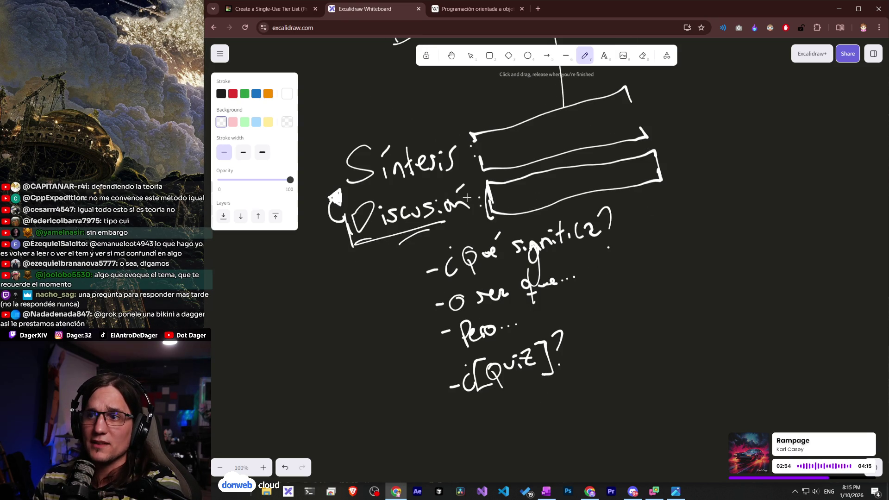
{"action": "left_click_drag", "start_coordinate": [449, 176], "coordinate": [351, 193]}
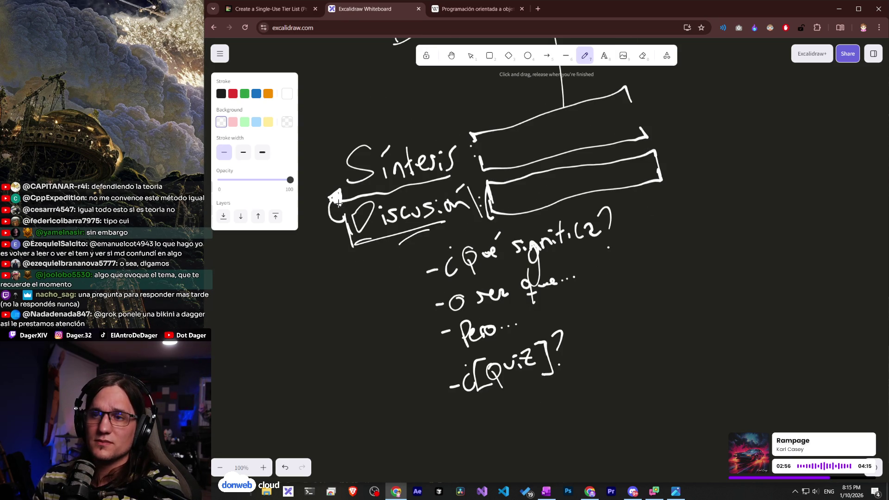
{"action": "left_click_drag", "start_coordinate": [443, 251], "coordinate": [427, 391]}
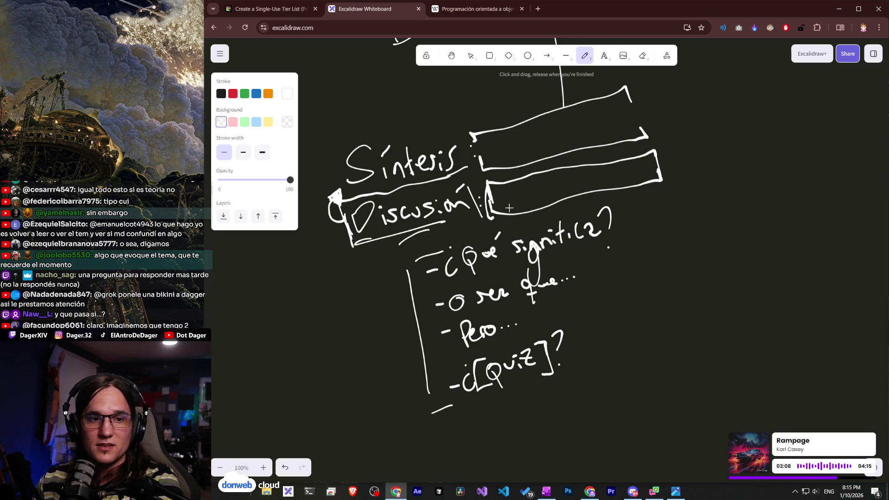
Scribble wavy lines inside the Discusión box and sketch small boxes to its right.
{"action": "left_click_drag", "start_coordinate": [498, 204], "coordinate": [627, 165]}
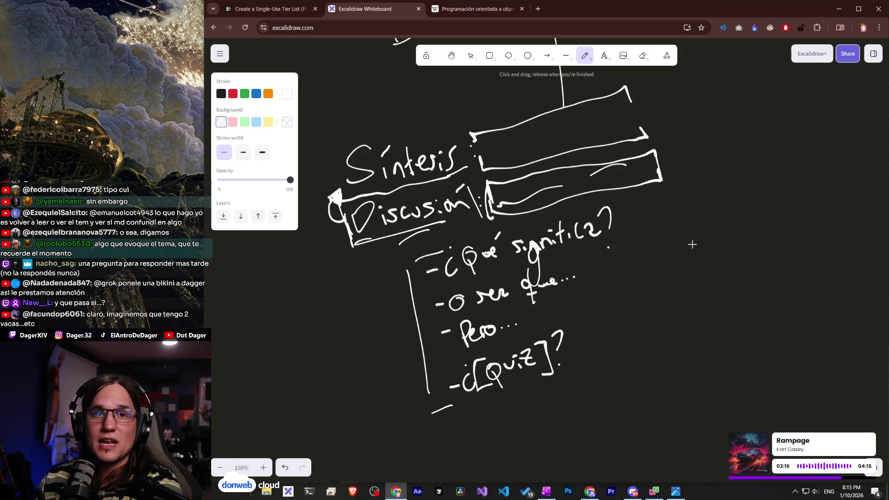
{"action": "left_click_drag", "start_coordinate": [674, 235], "coordinate": [681, 234]}
{"action": "mouse_move", "coordinate": [735, 206]}
{"action": "left_mouse_down"}
{"action": "mouse_move", "coordinate": [751, 278]}
{"action": "mouse_move", "coordinate": [737, 207]}
{"action": "mouse_move", "coordinate": [774, 209]}
{"action": "left_mouse_up"}
{"action": "left_click_drag", "start_coordinate": [757, 233], "coordinate": [765, 232]}
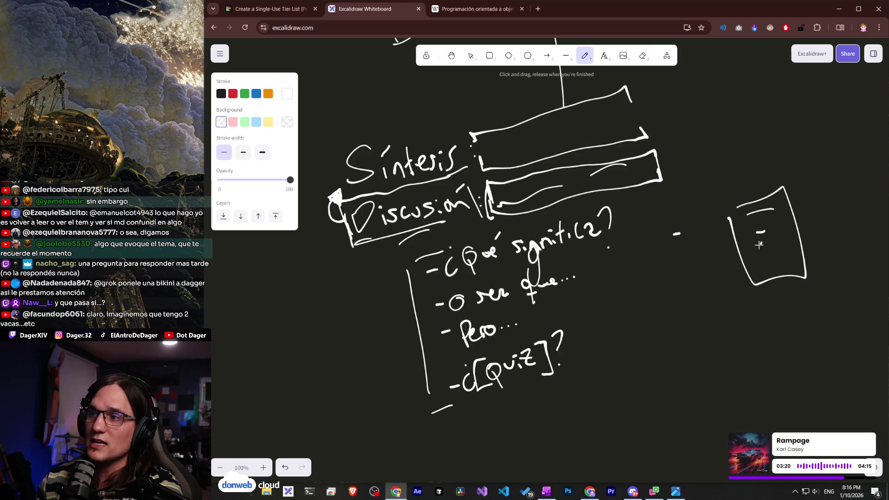
{"action": "mouse_move", "coordinate": [729, 133]}
{"action": "left_mouse_down"}
{"action": "mouse_move", "coordinate": [718, 185]}
{"action": "mouse_move", "coordinate": [753, 140]}
{"action": "mouse_move", "coordinate": [747, 159]}
{"action": "left_mouse_up"}
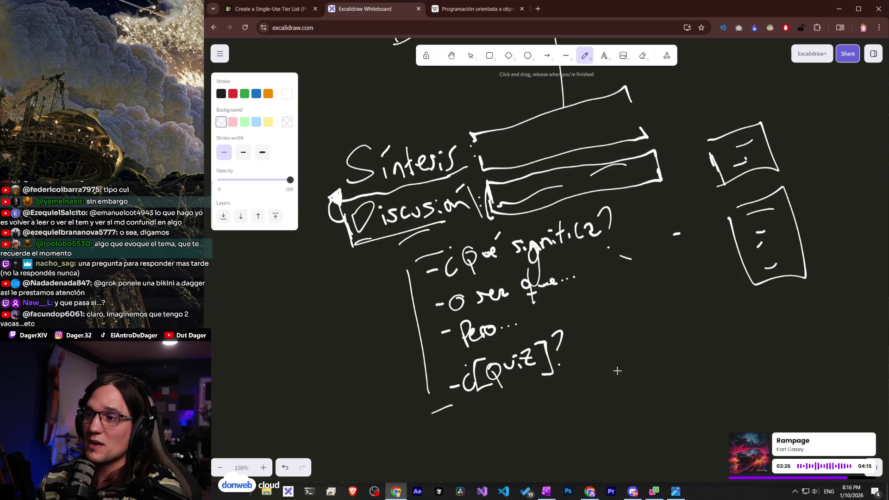
Sketch a tall lower-right box beside [Quiz] with vertical lines and a curved base stroke.
{"action": "mouse_move", "coordinate": [632, 368]}
{"action": "left_mouse_down"}
{"action": "mouse_move", "coordinate": [678, 352]}
{"action": "mouse_move", "coordinate": [712, 370]}
{"action": "mouse_move", "coordinate": [621, 388]}
{"action": "left_mouse_up"}
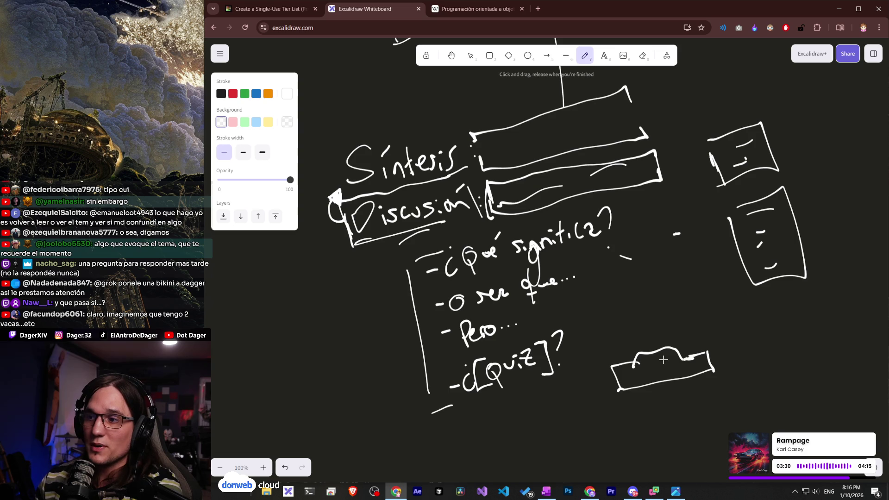
{"action": "left_click_drag", "start_coordinate": [659, 367], "coordinate": [667, 366]}
{"action": "left_click_drag", "start_coordinate": [644, 366], "coordinate": [652, 367]}
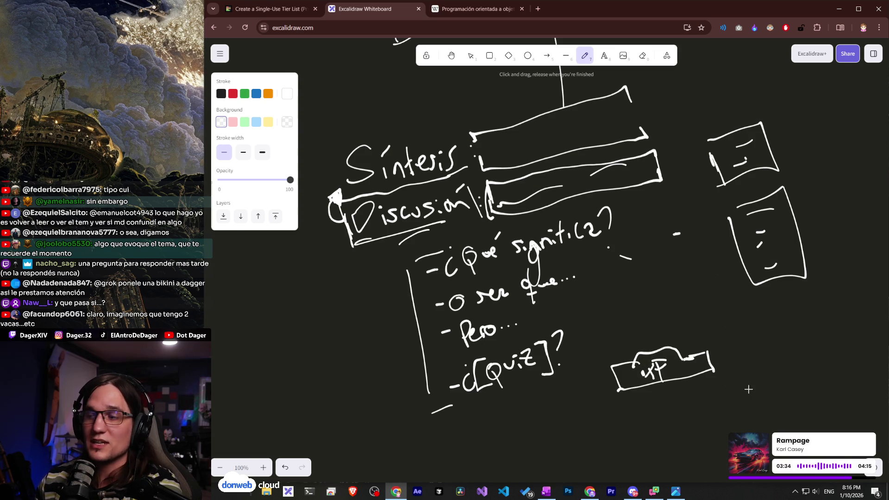
{"action": "left_click_drag", "start_coordinate": [743, 361], "coordinate": [742, 391]}
{"action": "left_click_drag", "start_coordinate": [736, 314], "coordinate": [743, 343]}
{"action": "left_click_drag", "start_coordinate": [791, 414], "coordinate": [717, 424]}
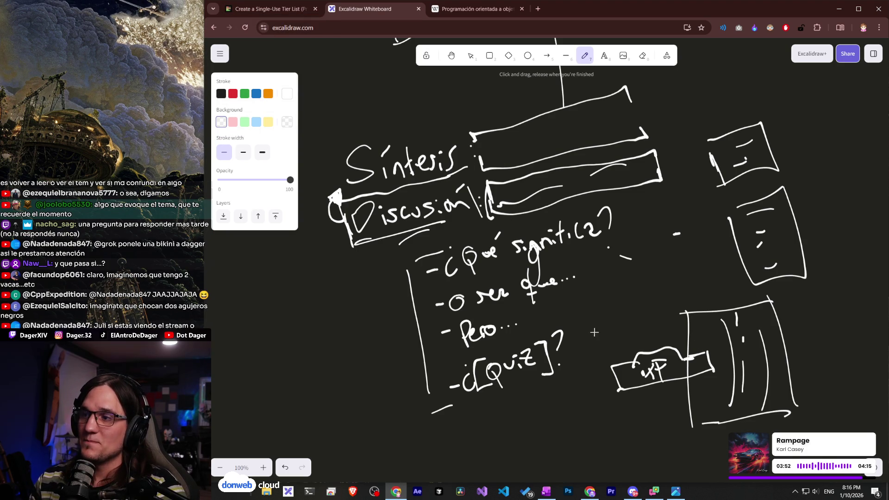
Sketch a long pencil stroke across the Síntesis label and briefly check the tier list page.
{"action": "scroll", "coordinate": [777, 294], "scroll_direction": "down", "scroll_amount": 1}
{"action": "scroll", "coordinate": [668, 258], "scroll_direction": "up", "scroll_amount": 1}
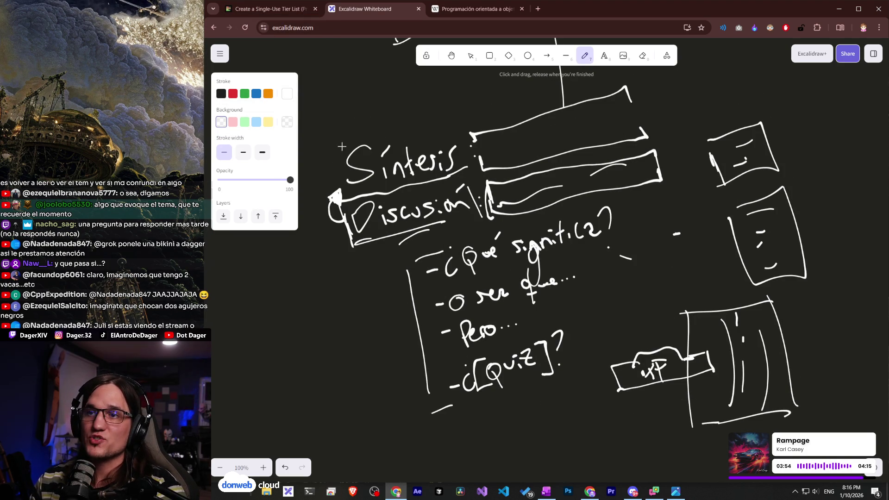
{"action": "left_click_drag", "start_coordinate": [321, 131], "coordinate": [654, 202]}
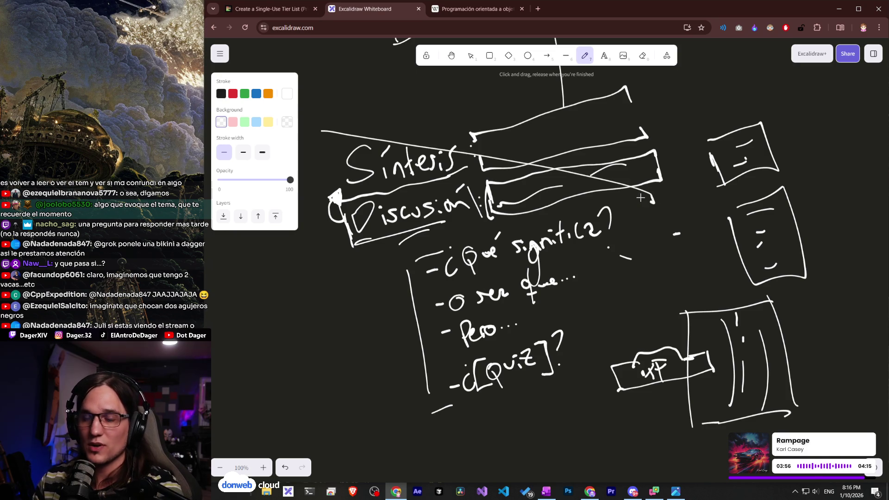
{"action": "left_click", "coordinate": [260, 9]}
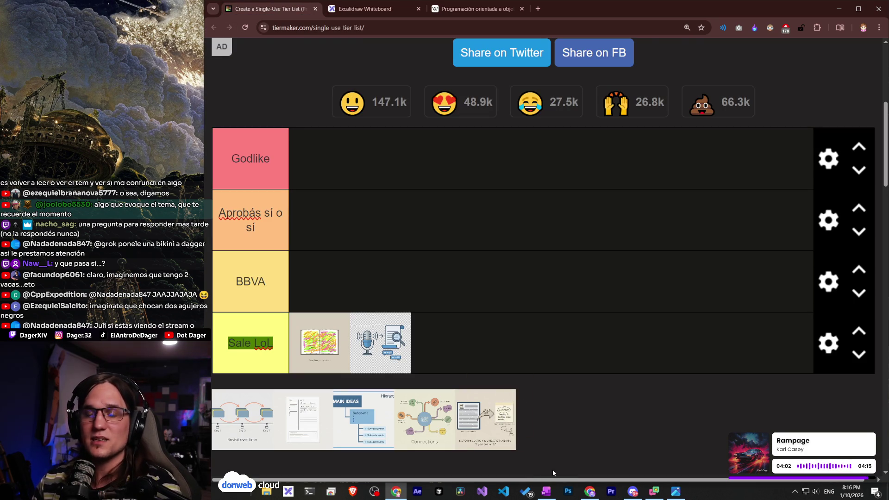
{"action": "left_click", "coordinate": [365, 9]}
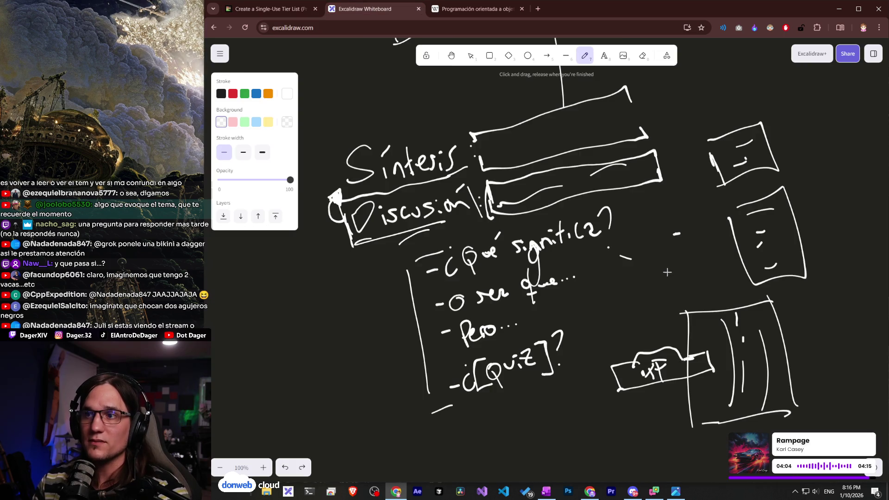
Draw a large freehand outline enclosing the whole Síntesis and Discusión section.
{"action": "scroll", "coordinate": [668, 272], "scroll_direction": "up", "scroll_amount": 2}
{"action": "left_click_drag", "start_coordinate": [328, 212], "coordinate": [801, 179]}
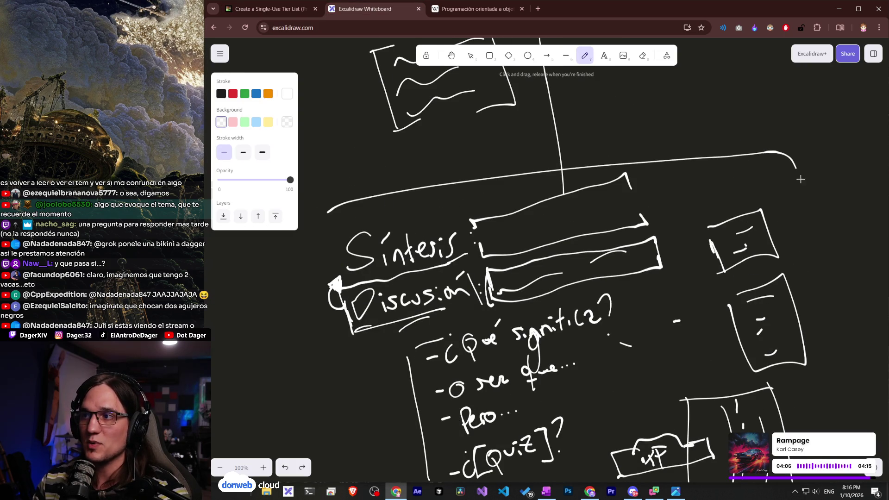
{"action": "left_click_drag", "start_coordinate": [838, 404], "coordinate": [839, 433]}
{"action": "mouse_move", "coordinate": [328, 212]}
{"action": "left_mouse_down"}
{"action": "mouse_move", "coordinate": [319, 431]}
{"action": "mouse_move", "coordinate": [340, 465]}
{"action": "left_mouse_up"}
{"action": "scroll", "coordinate": [376, 381], "scroll_direction": "down", "scroll_amount": 3}
{"action": "left_click_drag", "start_coordinate": [333, 347], "coordinate": [782, 422]}
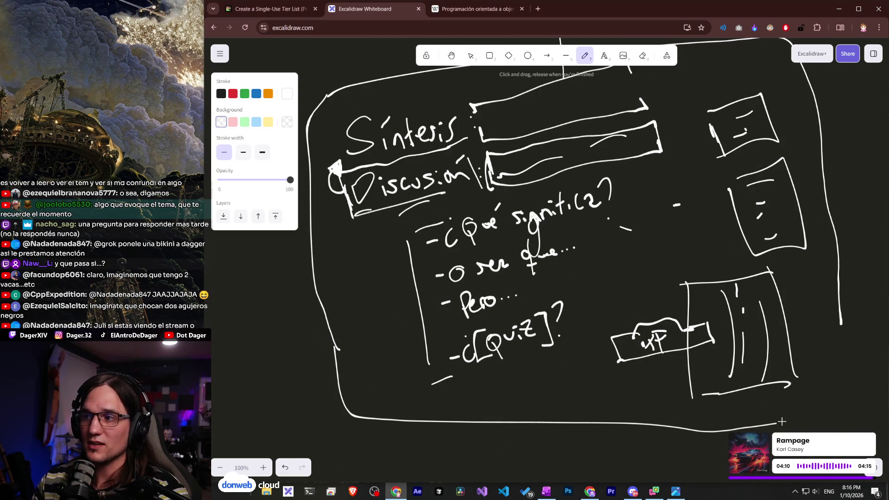
{"action": "scroll", "coordinate": [746, 317], "scroll_direction": "up", "scroll_amount": 5}
{"action": "scroll", "coordinate": [741, 317], "scroll_direction": "down", "scroll_amount": 6}
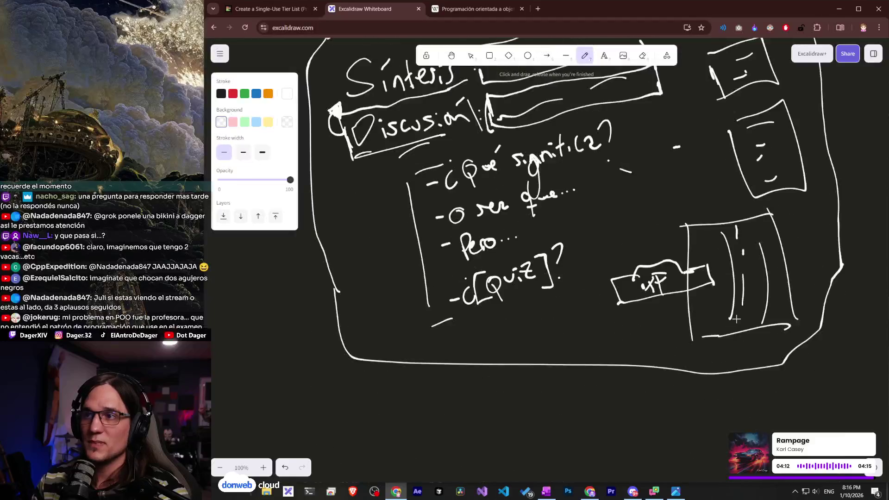
{"action": "scroll", "coordinate": [737, 319], "scroll_direction": "up", "scroll_amount": 3}
{"action": "scroll", "coordinate": [737, 319], "scroll_direction": "up", "scroll_amount": 3}
{"action": "scroll", "coordinate": [626, 288], "scroll_direction": "down", "scroll_amount": 3}
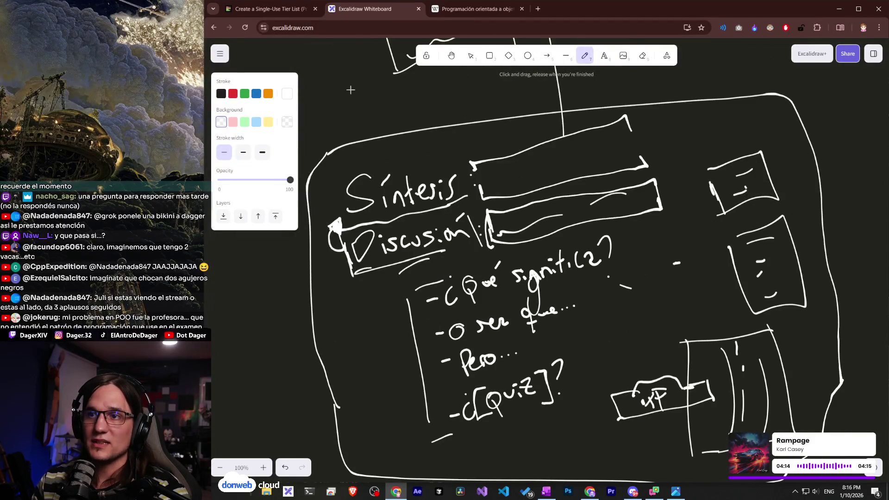
{"action": "scroll", "coordinate": [487, 187], "scroll_direction": "down", "scroll_amount": 2}
{"action": "scroll", "coordinate": [487, 187], "scroll_direction": "up", "scroll_amount": 2}
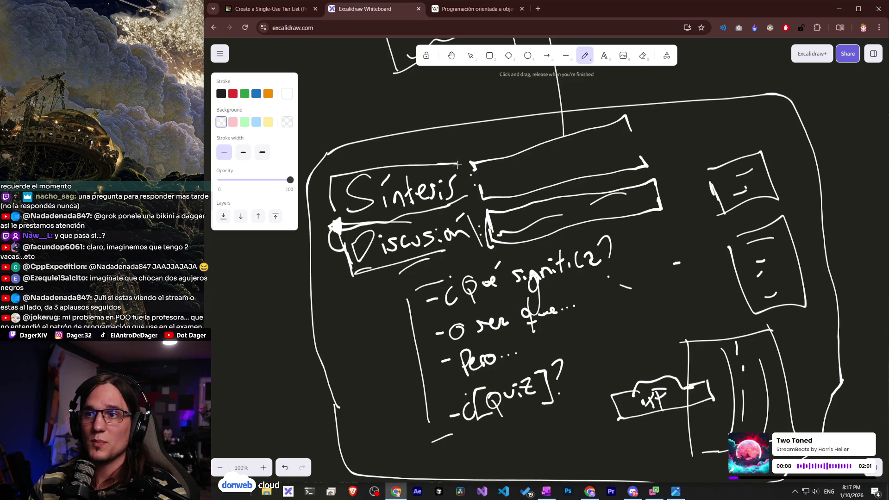
Pencil a new bar outline above Síntesis and add inner strokes to the top and Discusión bars.
{"action": "scroll", "coordinate": [450, 185], "scroll_direction": "up", "scroll_amount": 1}
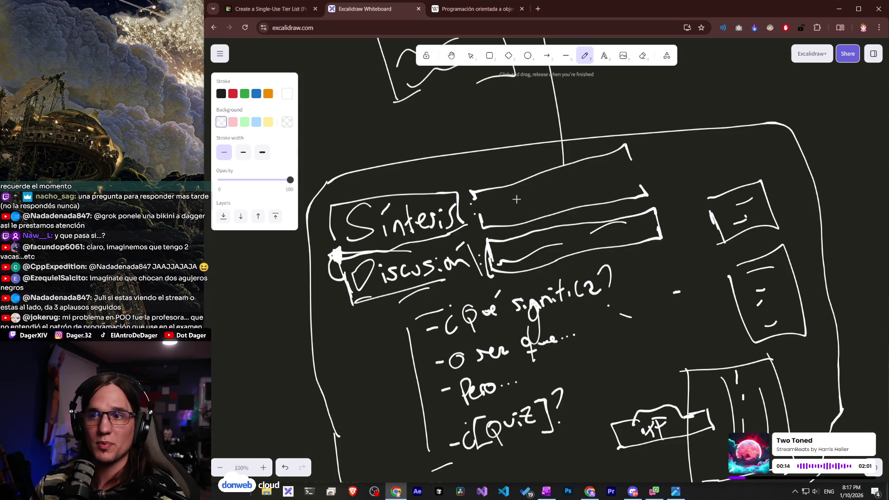
{"action": "left_click_drag", "start_coordinate": [493, 213], "coordinate": [511, 210]}
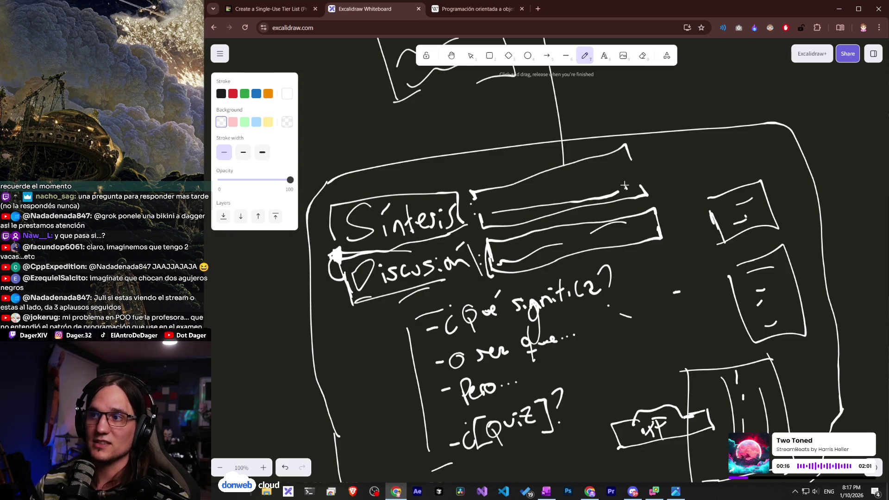
{"action": "mouse_move", "coordinate": [616, 165]}
{"action": "left_mouse_down"}
{"action": "mouse_move", "coordinate": [493, 195]}
{"action": "mouse_move", "coordinate": [491, 218]}
{"action": "left_mouse_up"}
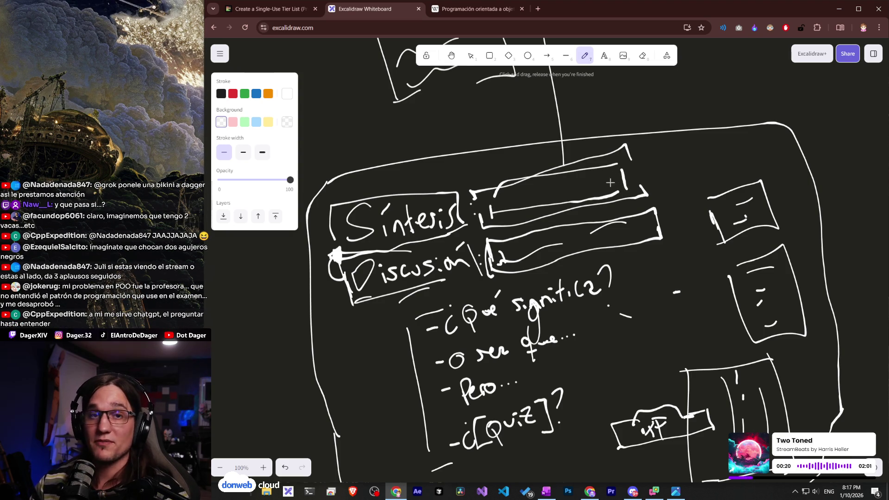
{"action": "left_click_drag", "start_coordinate": [500, 252], "coordinate": [650, 240]}
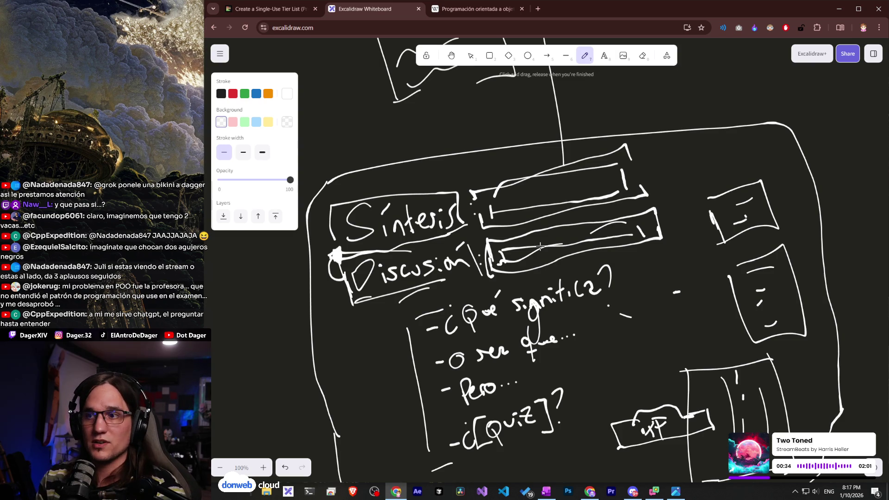
{"action": "scroll", "coordinate": [616, 239], "scroll_direction": "up", "scroll_amount": 5}
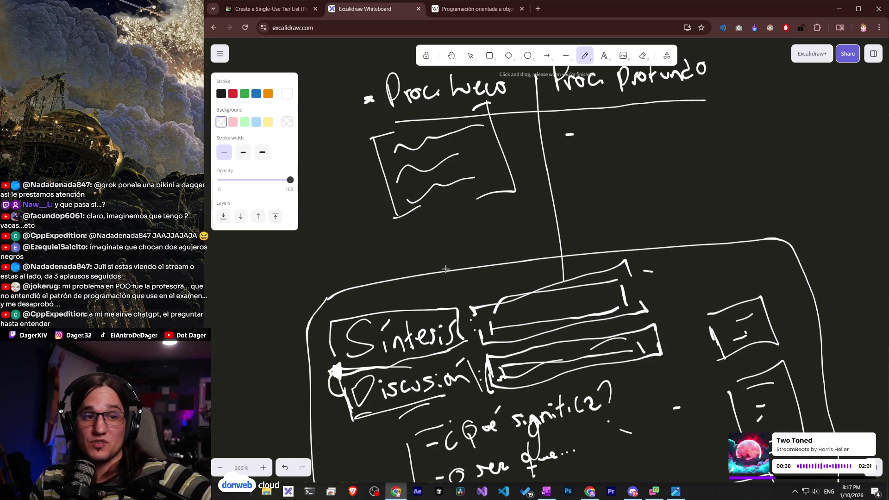
Bring the TierMaker tier list back in front of the sketch.
{"action": "left_click", "coordinate": [292, 9]}
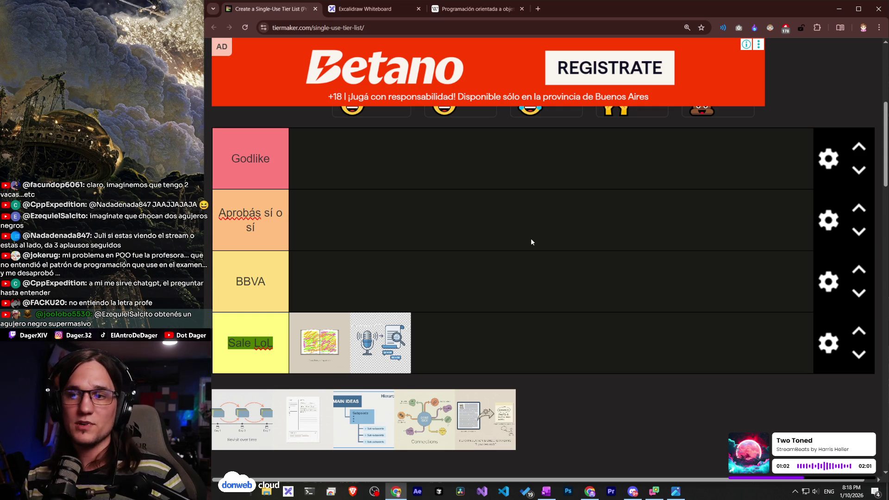
Rank the last unranked image in the BBVA tier, then return to the Excalidraw sketch.
{"action": "left_click_drag", "start_coordinate": [492, 424], "coordinate": [319, 300]}
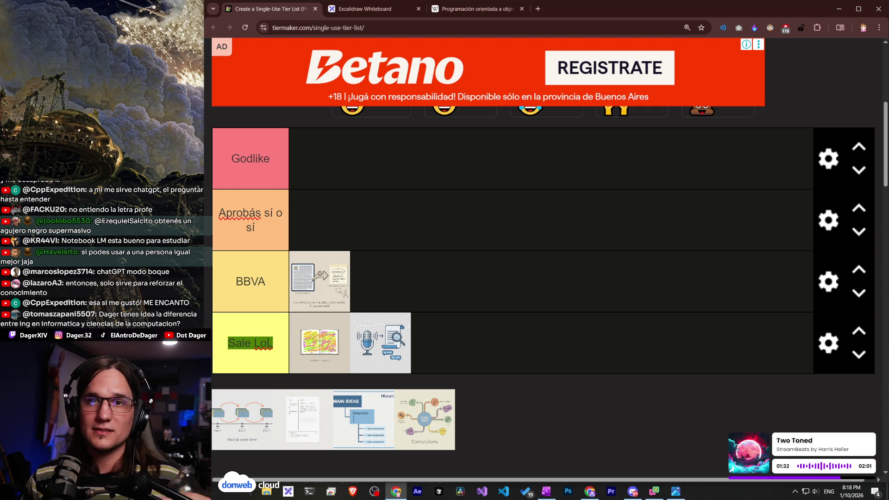
{"action": "left_click", "coordinate": [371, 9]}
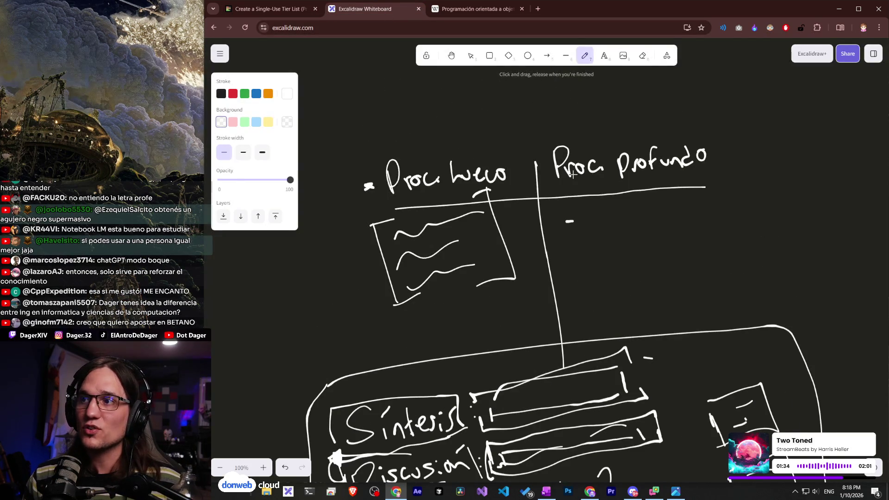
Loop an outline around the Proc profundo column, then return to the tier list.
{"action": "mouse_move", "coordinate": [547, 147]}
{"action": "left_mouse_down"}
{"action": "mouse_move", "coordinate": [633, 324]}
{"action": "mouse_move", "coordinate": [690, 114]}
{"action": "mouse_move", "coordinate": [552, 137]}
{"action": "left_mouse_up"}
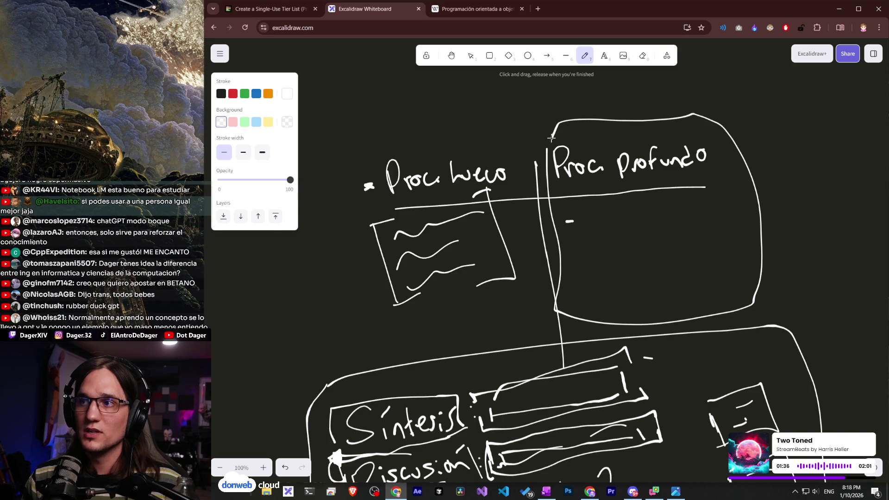
{"action": "left_click", "coordinate": [269, 9]}
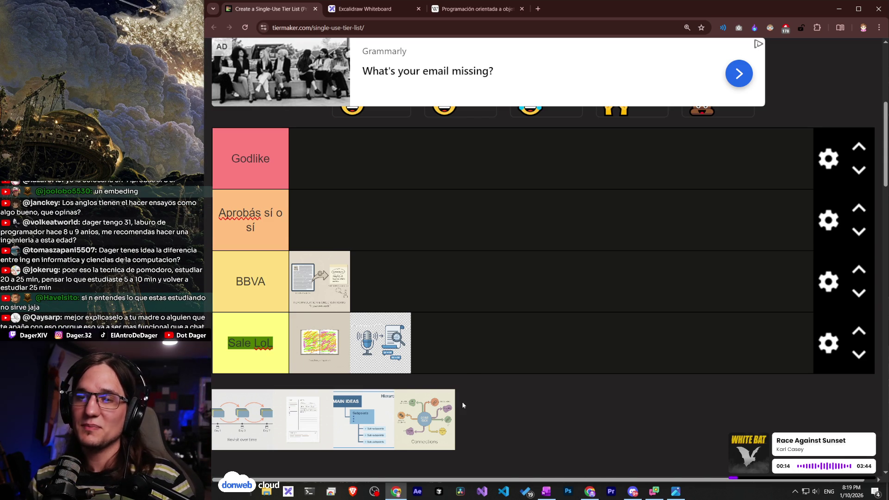
Nudge the Sale LoL scribble image and zoom in and out to inspect, then go back to Excalidraw.
{"action": "scroll", "coordinate": [462, 402], "scroll_direction": "down", "scroll_amount": 1}
{"action": "scroll", "coordinate": [462, 401], "scroll_direction": "up", "scroll_amount": 1}
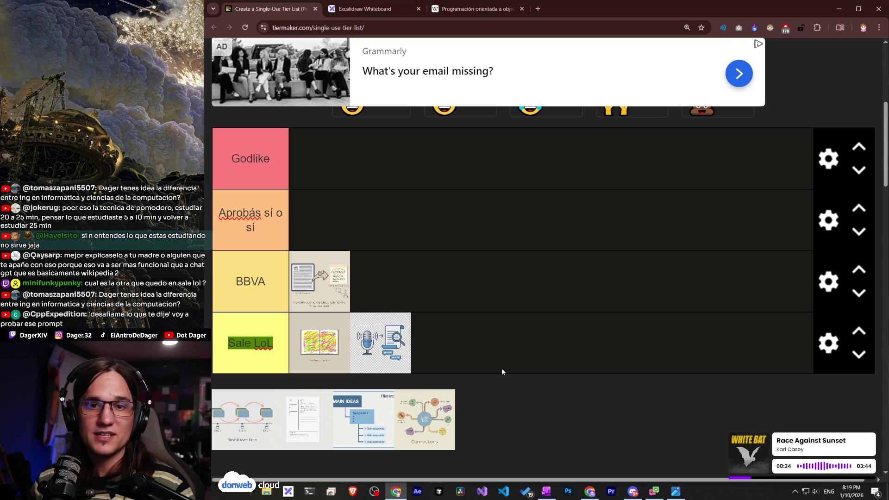
{"action": "left_click_drag", "start_coordinate": [349, 347], "coordinate": [318, 349]}
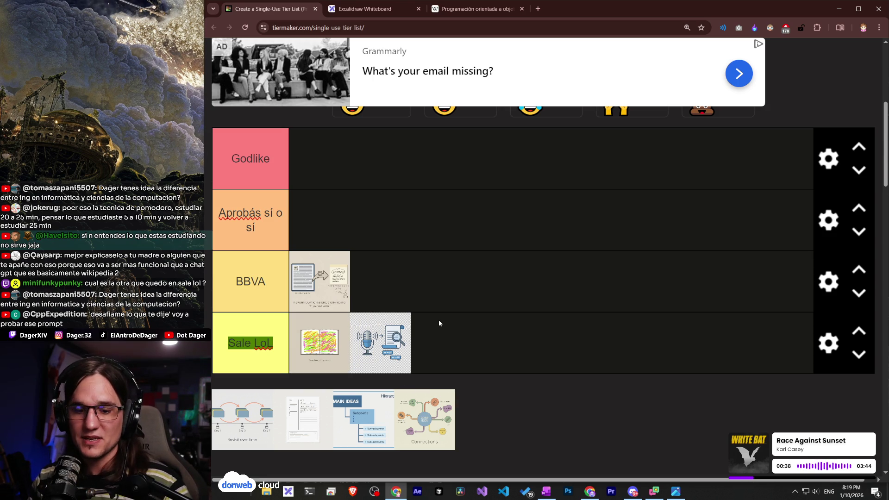
{"action": "key", "text": "ctrl+plus"}
{"action": "key", "text": "ctrl+minus"}
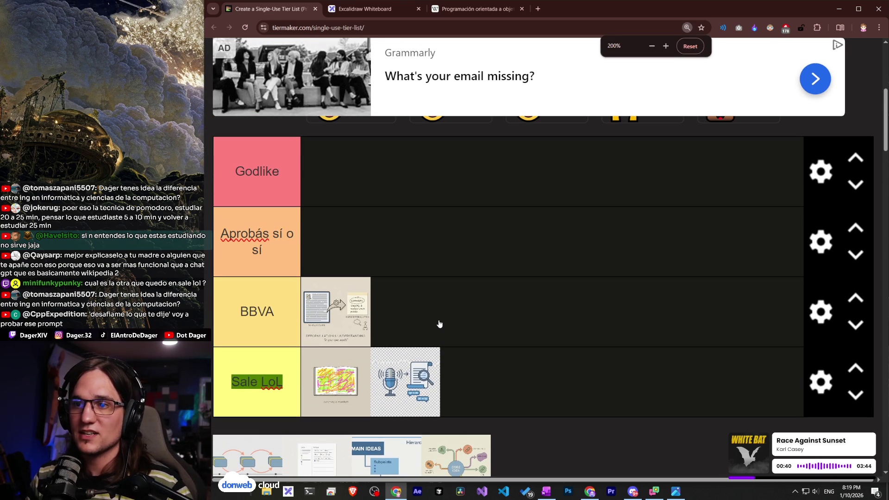
{"action": "scroll", "coordinate": [438, 320], "scroll_direction": "down", "scroll_amount": 1}
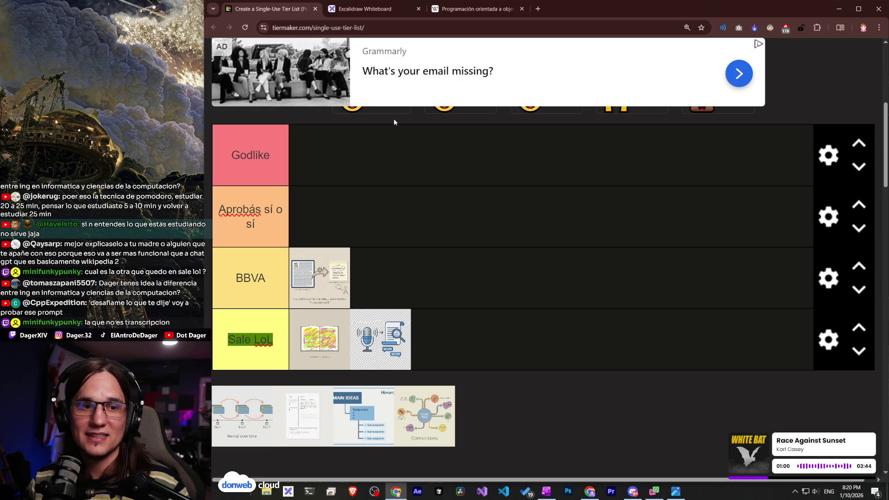
{"action": "left_click", "coordinate": [353, 10]}
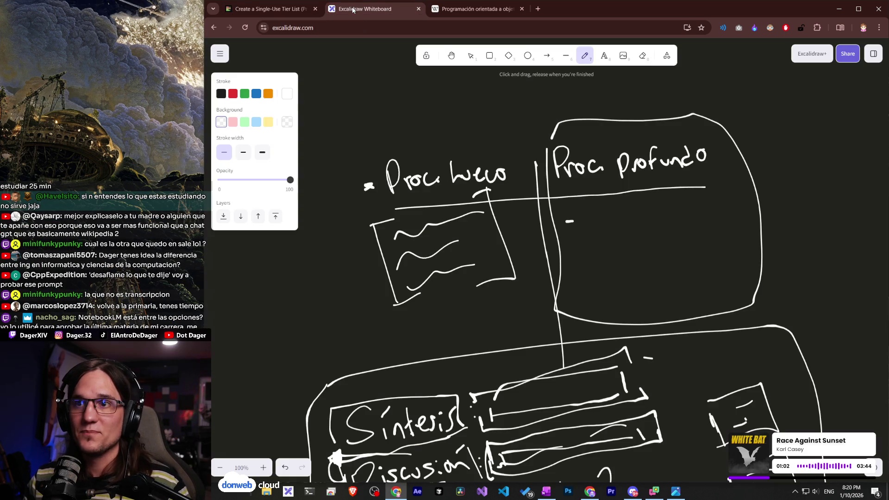
Set a light blue background, strike through and underline the left column heading, then return to TierMaker.
{"action": "left_click", "coordinate": [256, 122]}
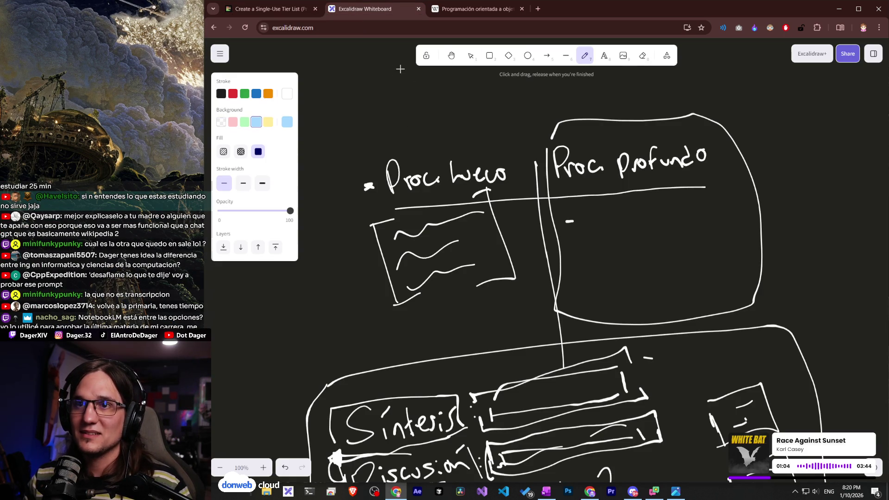
{"action": "left_click_drag", "start_coordinate": [381, 181], "coordinate": [501, 172]}
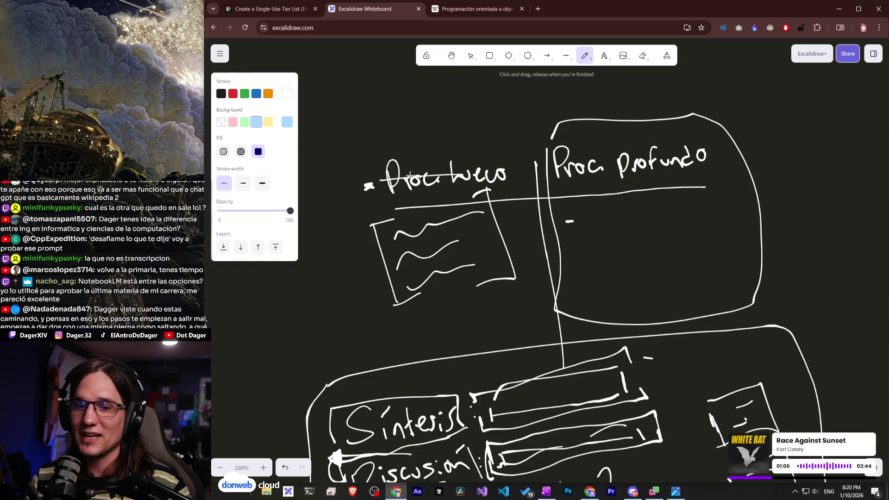
{"action": "left_click", "coordinate": [287, 95]}
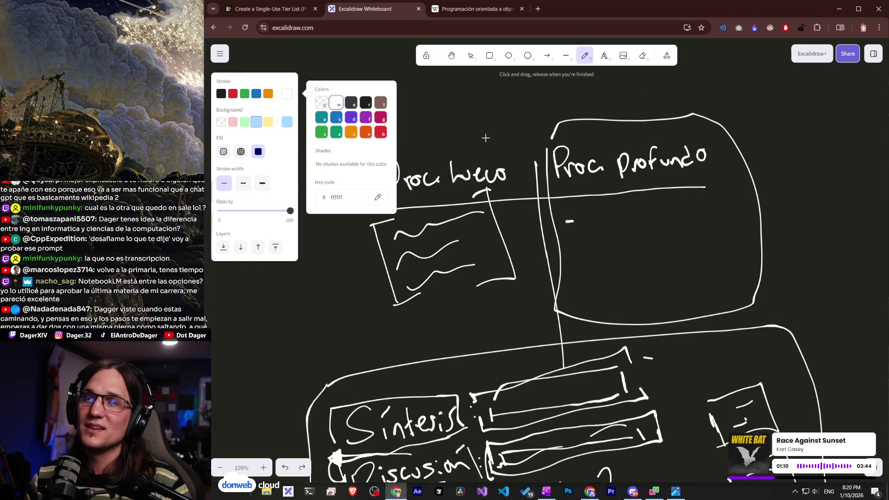
{"action": "left_click_drag", "start_coordinate": [440, 190], "coordinate": [482, 190]}
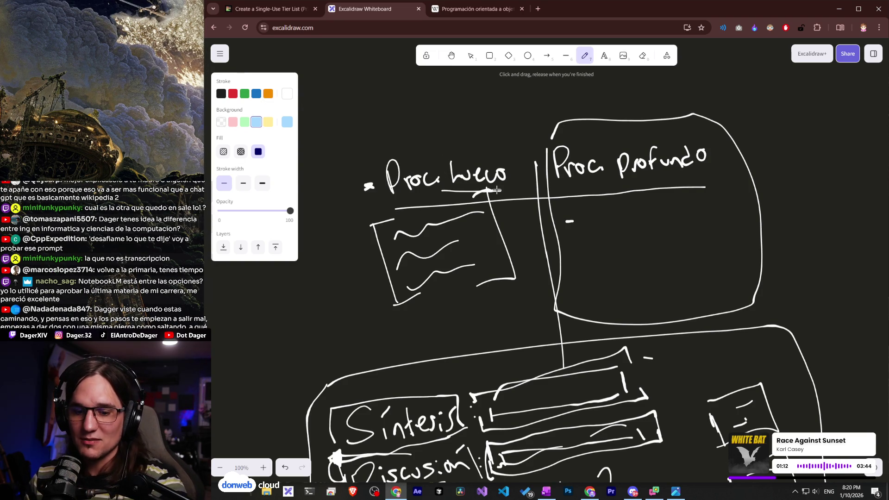
{"action": "left_click", "coordinate": [286, 10]}
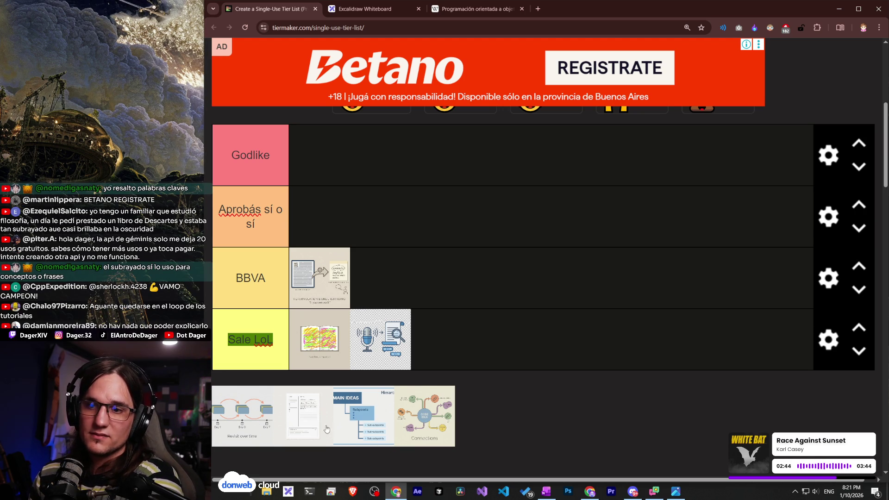
Reorder the pool and place the MAIN IDEAS outline image in the 'Aprobás sí o sí' tier.
{"action": "mouse_move", "coordinate": [355, 423]}
{"action": "left_mouse_down"}
{"action": "mouse_move", "coordinate": [333, 415]}
{"action": "mouse_move", "coordinate": [408, 410]}
{"action": "left_mouse_up"}
{"action": "mouse_move", "coordinate": [336, 418]}
{"action": "left_mouse_down"}
{"action": "mouse_move", "coordinate": [376, 432]}
{"action": "mouse_move", "coordinate": [366, 428]}
{"action": "mouse_move", "coordinate": [398, 424]}
{"action": "mouse_move", "coordinate": [320, 422]}
{"action": "left_mouse_up"}
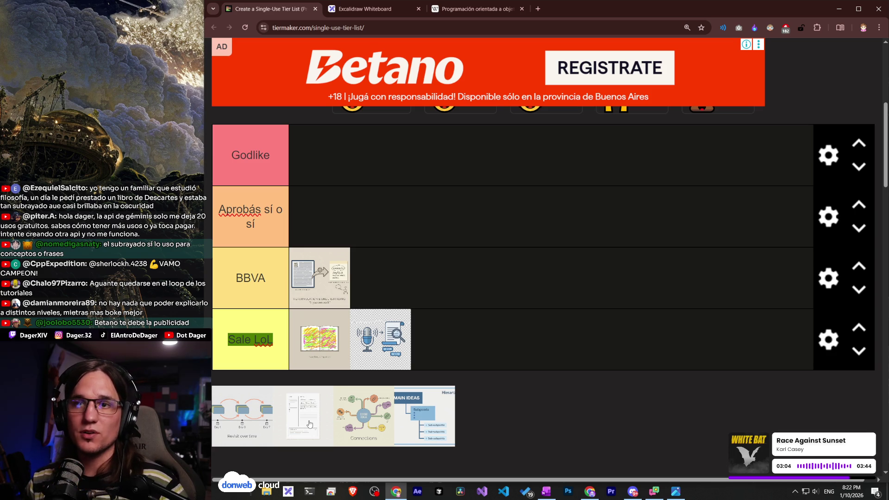
{"action": "mouse_move", "coordinate": [310, 425]}
{"action": "left_mouse_down"}
{"action": "mouse_move", "coordinate": [443, 410]}
{"action": "mouse_move", "coordinate": [409, 448]}
{"action": "mouse_move", "coordinate": [482, 446]}
{"action": "mouse_move", "coordinate": [399, 326]}
{"action": "mouse_move", "coordinate": [484, 375]}
{"action": "left_mouse_up"}
{"action": "mouse_move", "coordinate": [219, 210]}
{"action": "left_mouse_down"}
{"action": "mouse_move", "coordinate": [284, 209]}
{"action": "mouse_move", "coordinate": [259, 227]}
{"action": "left_mouse_up"}
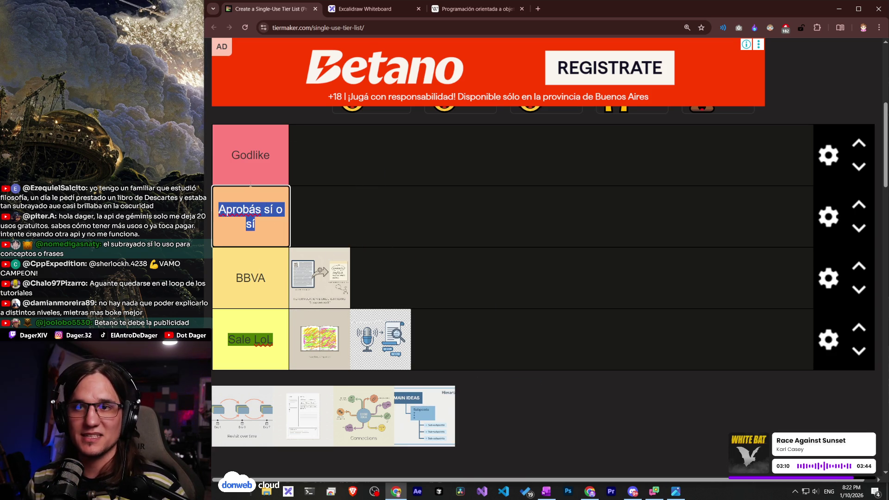
{"action": "mouse_move", "coordinate": [424, 416]}
{"action": "left_mouse_down"}
{"action": "mouse_move", "coordinate": [320, 216]}
{"action": "mouse_move", "coordinate": [419, 433]}
{"action": "mouse_move", "coordinate": [324, 237]}
{"action": "mouse_move", "coordinate": [403, 329]}
{"action": "left_mouse_up"}
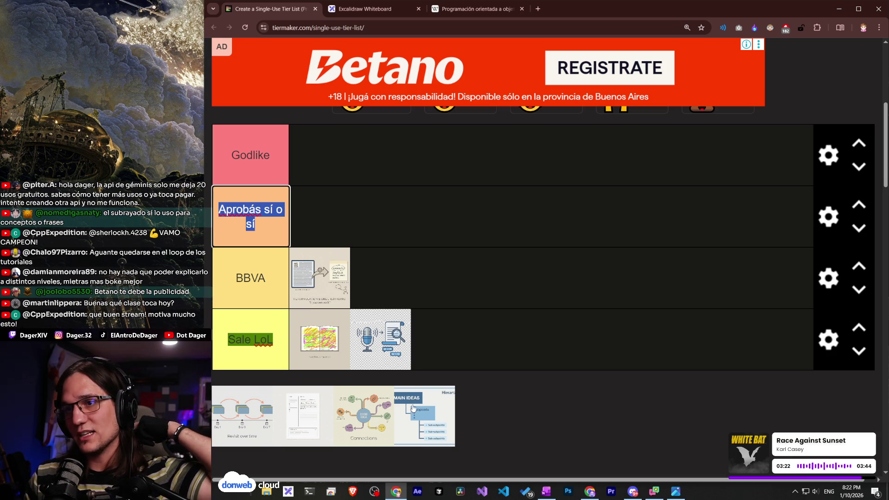
{"action": "mouse_move", "coordinate": [421, 388]}
{"action": "left_mouse_down"}
{"action": "mouse_move", "coordinate": [408, 354]}
{"action": "mouse_move", "coordinate": [434, 398]}
{"action": "left_mouse_up"}
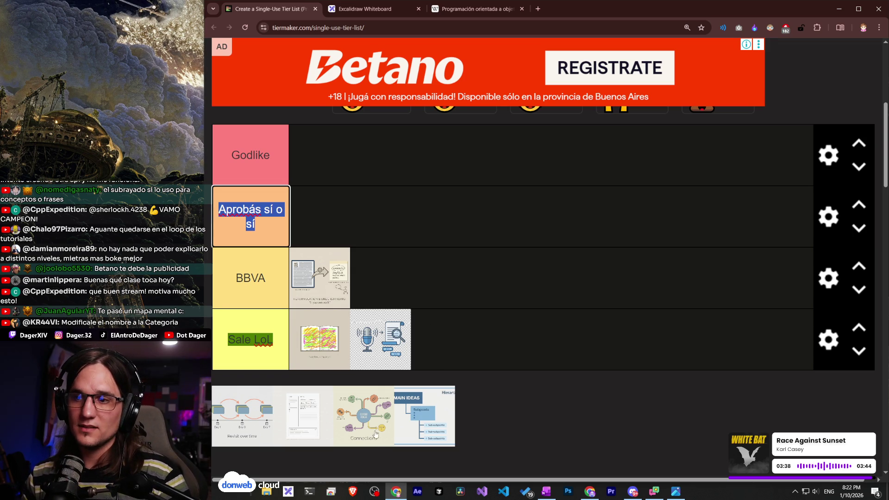
Switch to OneNote and select the forgetting-curve and spaced-repetition passage.
{"action": "mouse_move", "coordinate": [402, 422]}
{"action": "left_mouse_down"}
{"action": "mouse_move", "coordinate": [320, 215]}
{"action": "mouse_move", "coordinate": [366, 415]}
{"action": "mouse_move", "coordinate": [419, 414]}
{"action": "mouse_move", "coordinate": [401, 394]}
{"action": "mouse_move", "coordinate": [401, 407]}
{"action": "left_mouse_up"}
{"action": "key", "text": "alt+Tab"}
{"action": "mouse_move", "coordinate": [392, 179]}
{"action": "left_mouse_down"}
{"action": "mouse_move", "coordinate": [695, 253]}
{"action": "mouse_move", "coordinate": [602, 383]}
{"action": "mouse_move", "coordinate": [609, 413]}
{"action": "left_mouse_up"}
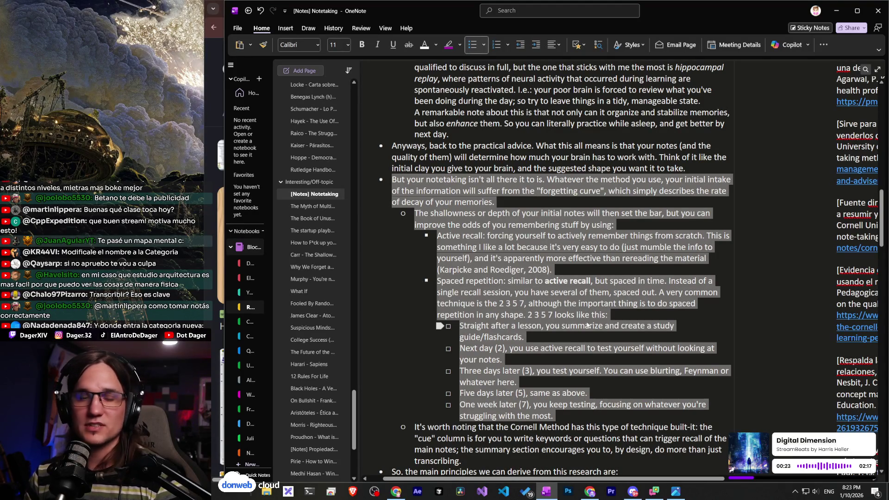
Reselect the spaced-repetition passage, then preview the UTC note-taking methods image in Google Images.
{"action": "left_click", "coordinate": [399, 169]}
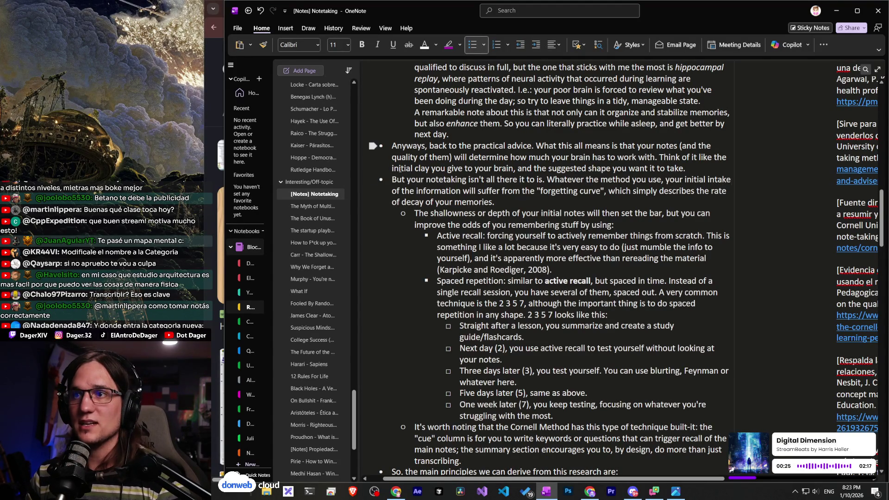
{"action": "mouse_move", "coordinate": [389, 181]}
{"action": "left_mouse_down"}
{"action": "mouse_move", "coordinate": [519, 382]}
{"action": "mouse_move", "coordinate": [553, 416]}
{"action": "left_mouse_up"}
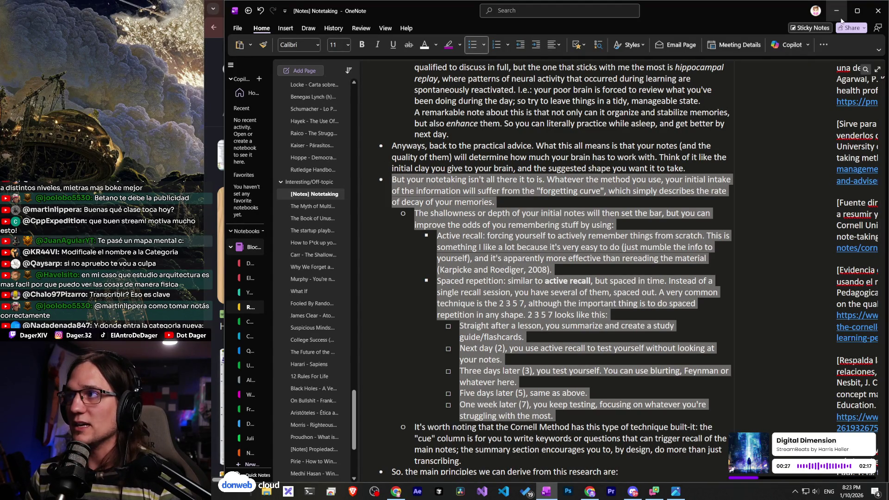
{"action": "key", "text": "alt+Tab"}
{"action": "left_click", "coordinate": [416, 246]}
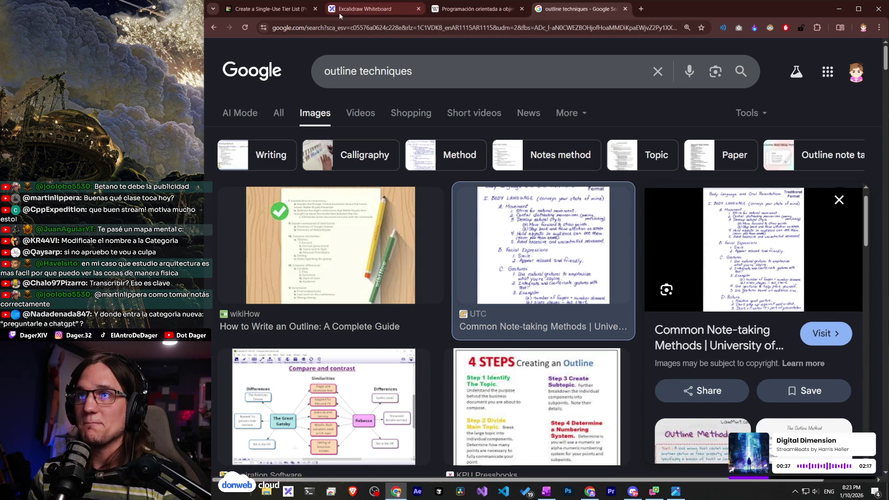
Return to the 'Create a Single-Use Tier List' page.
{"action": "left_click", "coordinate": [264, 10]}
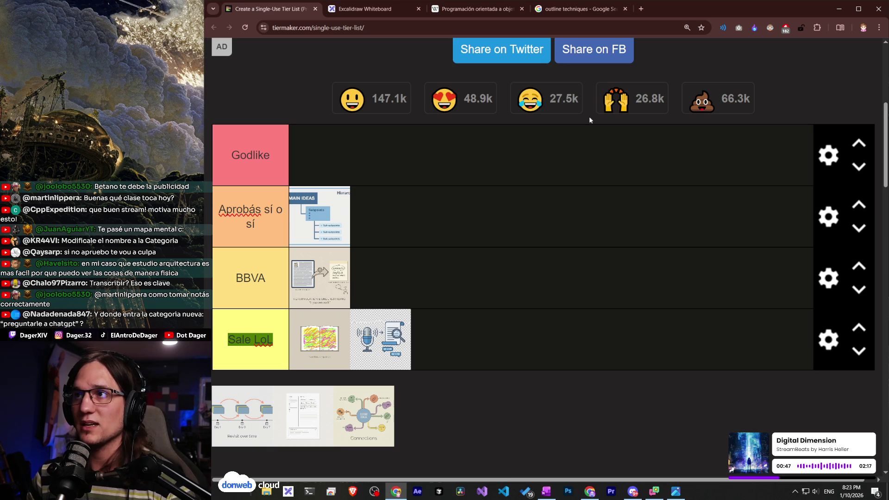
From the outline image results, open UTC's 'Common Note-taking Methods' example page in a new tab.
{"action": "left_click", "coordinate": [579, 9]}
{"action": "left_click_drag", "start_coordinate": [738, 241], "coordinate": [636, 18]}
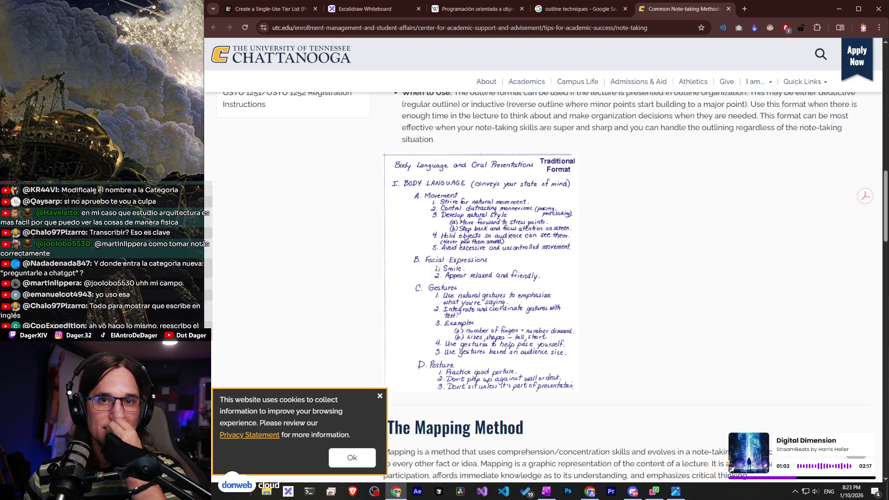
Dismiss the UTC site's cookie notice, then abandon the image drag and return to the tier list.
{"action": "scroll", "coordinate": [474, 327], "scroll_direction": "down", "scroll_amount": 1}
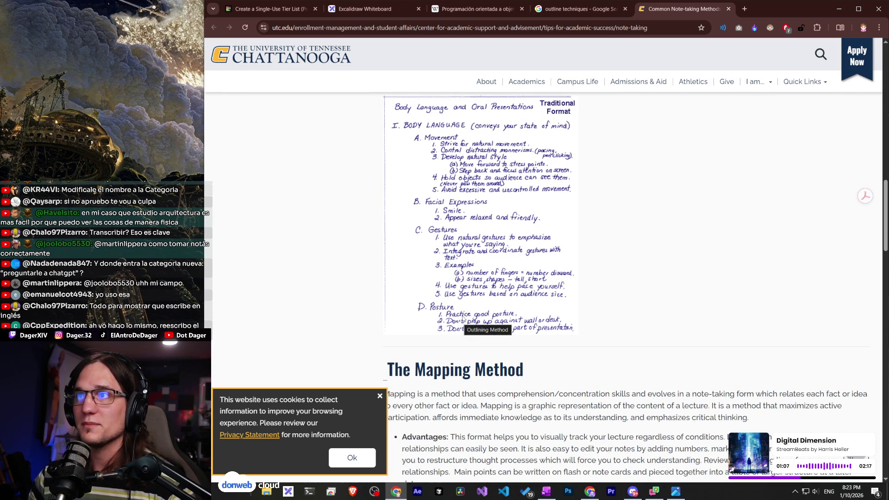
{"action": "scroll", "coordinate": [496, 284], "scroll_direction": "up", "scroll_amount": 2}
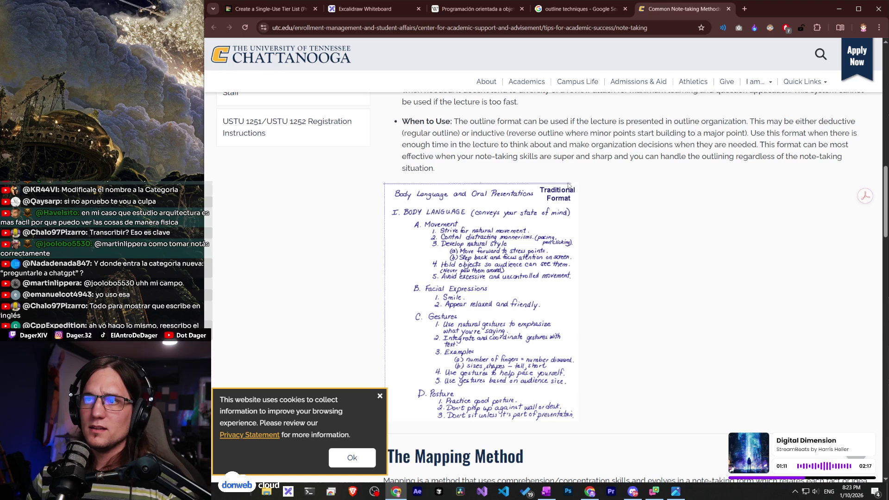
{"action": "left_click", "coordinate": [380, 397]}
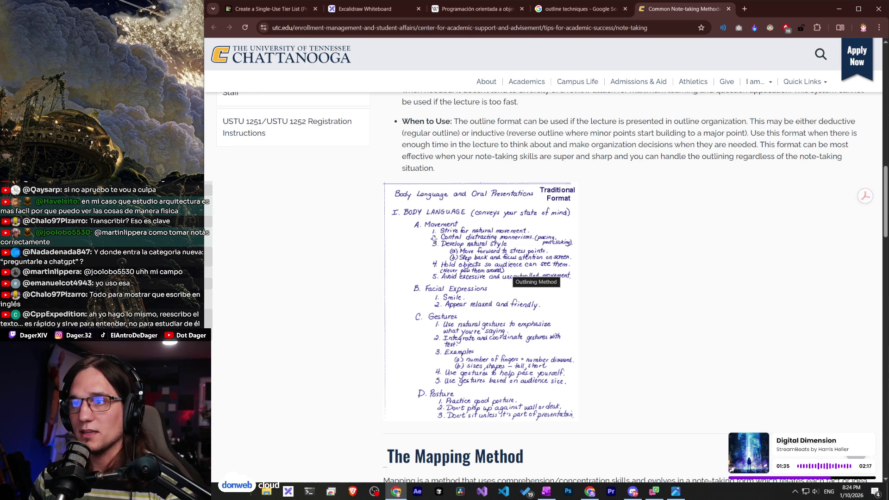
{"action": "mouse_move", "coordinate": [542, 74]}
{"action": "left_mouse_down"}
{"action": "mouse_move", "coordinate": [566, 14]}
{"action": "mouse_move", "coordinate": [648, 60]}
{"action": "mouse_move", "coordinate": [740, 77]}
{"action": "left_mouse_up"}
{"action": "left_click", "coordinate": [266, 9]}
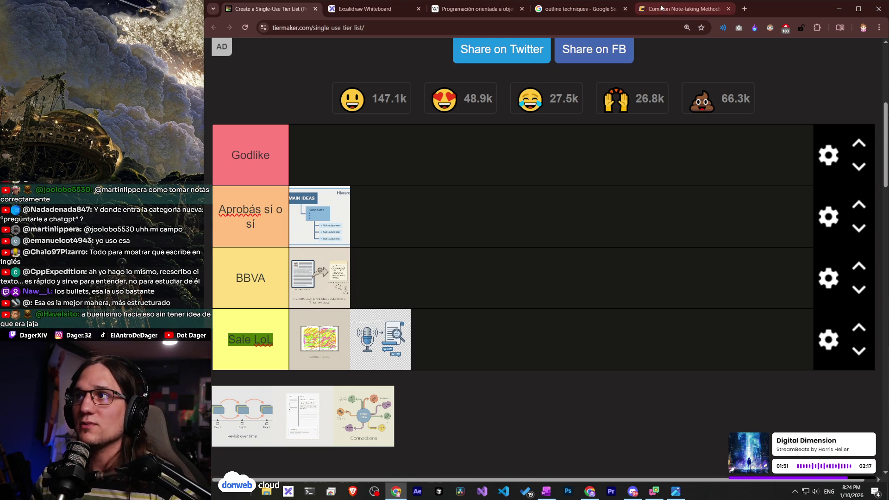
Bring the UTC 'Common Note-taking Methods' outline example back to the front.
{"action": "left_click", "coordinate": [681, 8]}
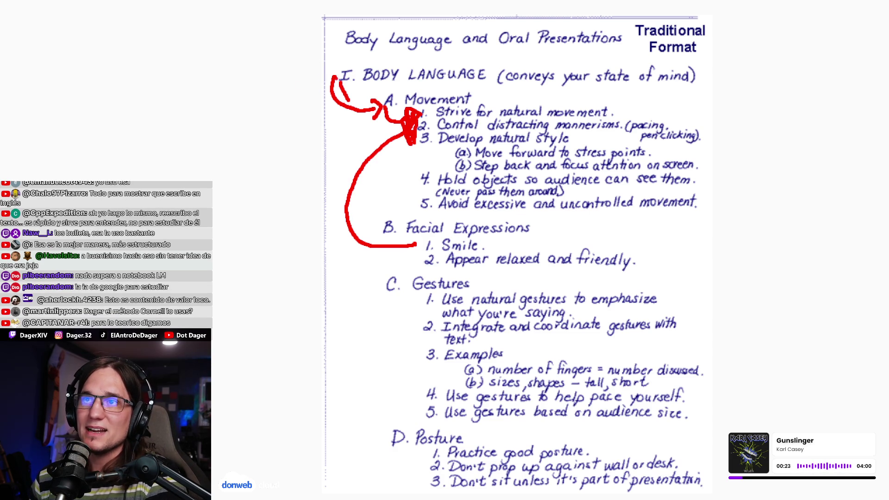
Draw a red bracket down the left margin and red arrows from Gestures up to Movement.
{"action": "left_click_drag", "start_coordinate": [318, 69], "coordinate": [325, 253]}
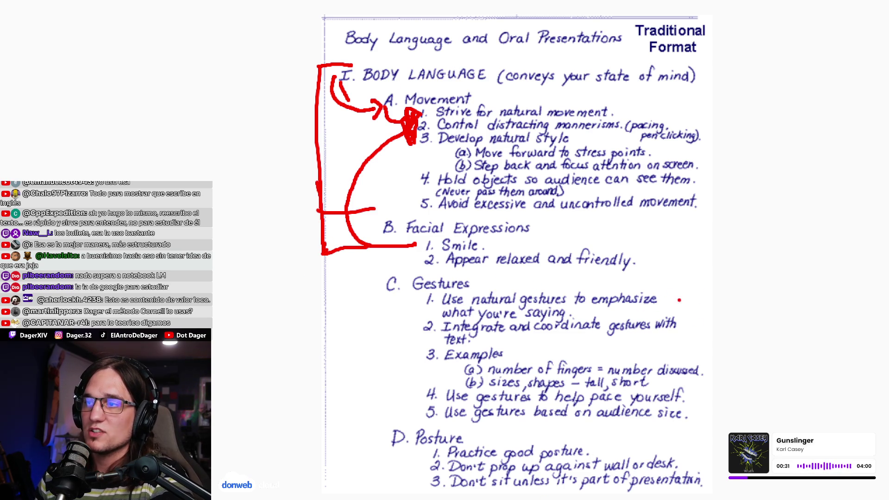
{"action": "left_click_drag", "start_coordinate": [717, 274], "coordinate": [723, 222]}
{"action": "left_click_drag", "start_coordinate": [708, 235], "coordinate": [732, 221]}
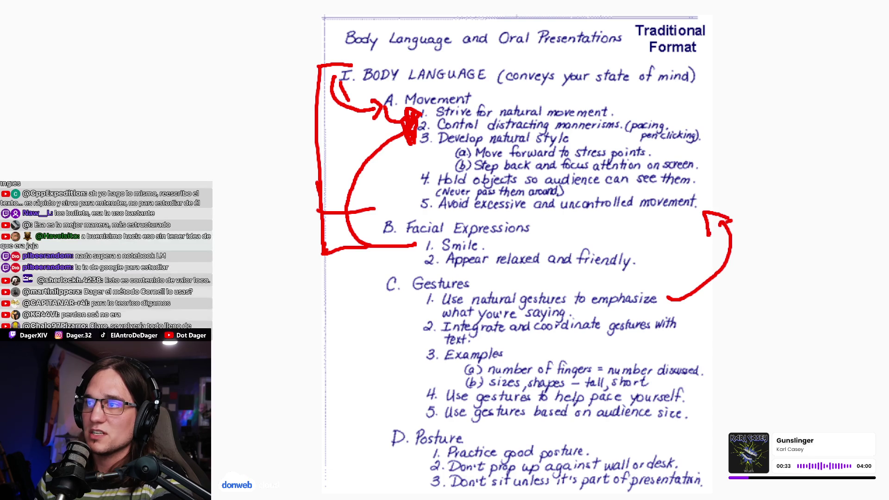
{"action": "left_click_drag", "start_coordinate": [690, 323], "coordinate": [711, 183]}
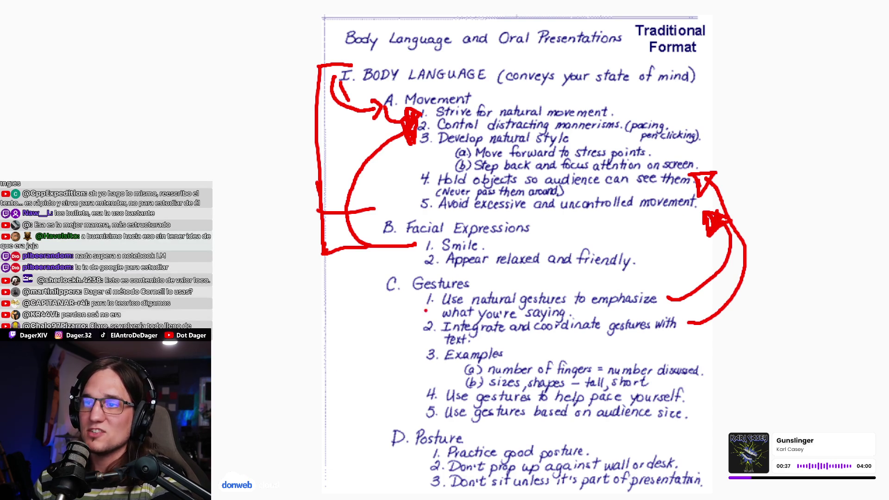
{"action": "left_click_drag", "start_coordinate": [413, 355], "coordinate": [361, 209]}
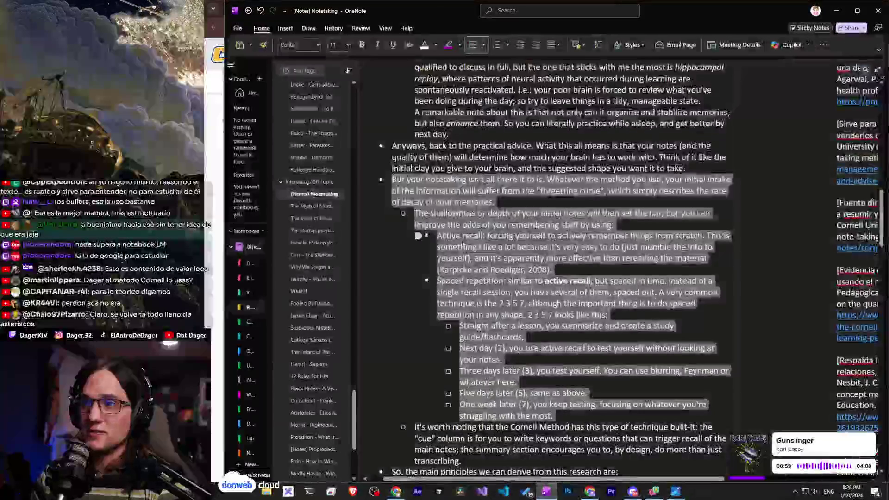
Copy a link to the 'Anyways…' paragraph, paste it after 'memories.', then undo the paste.
{"action": "triple_click", "coordinate": [399, 146]}
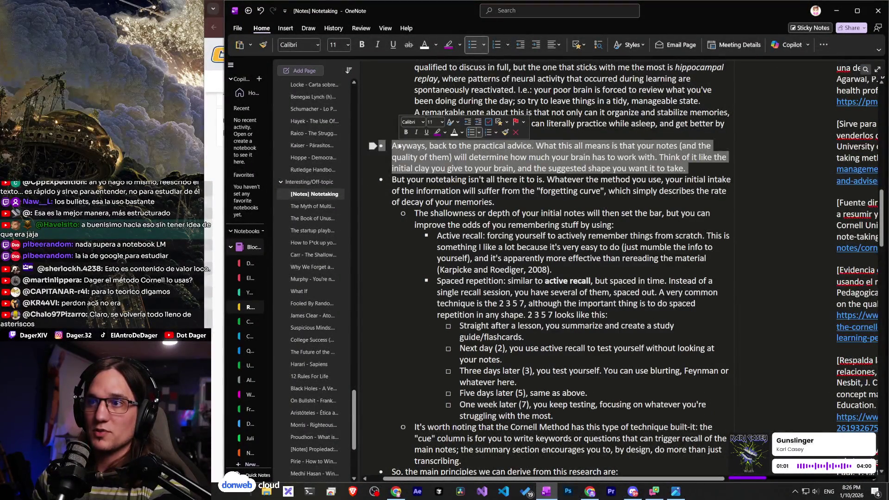
{"action": "right_click", "coordinate": [451, 149]}
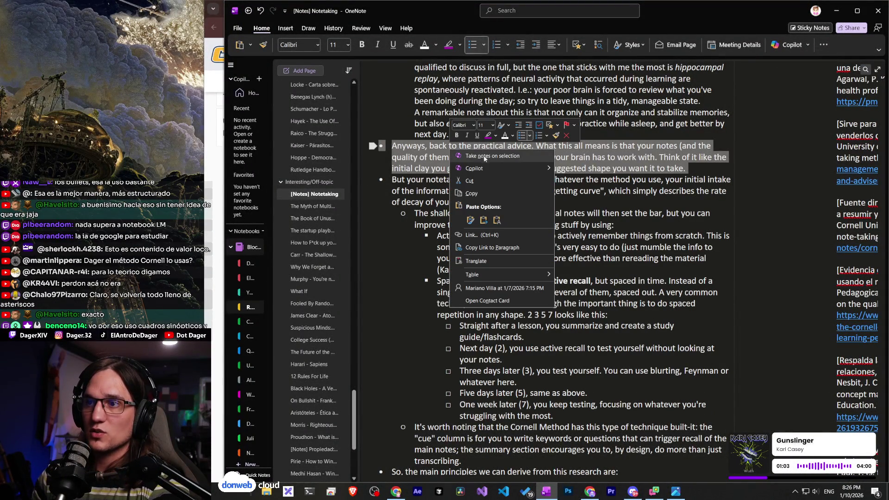
{"action": "left_click", "coordinate": [490, 249]}
{"action": "scroll", "coordinate": [500, 222], "scroll_direction": "up", "scroll_amount": 2}
{"action": "left_click", "coordinate": [511, 197]}
{"action": "type", "text": "Pija"}
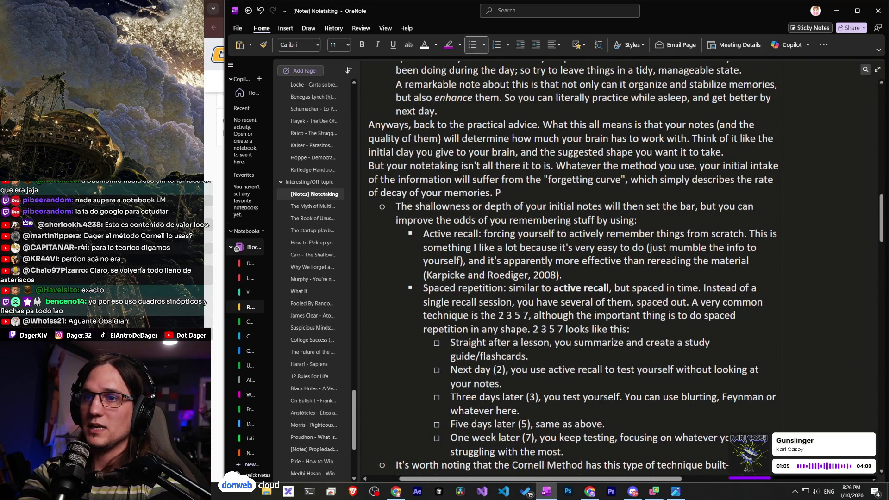
{"action": "key", "text": "ctrl+v"}
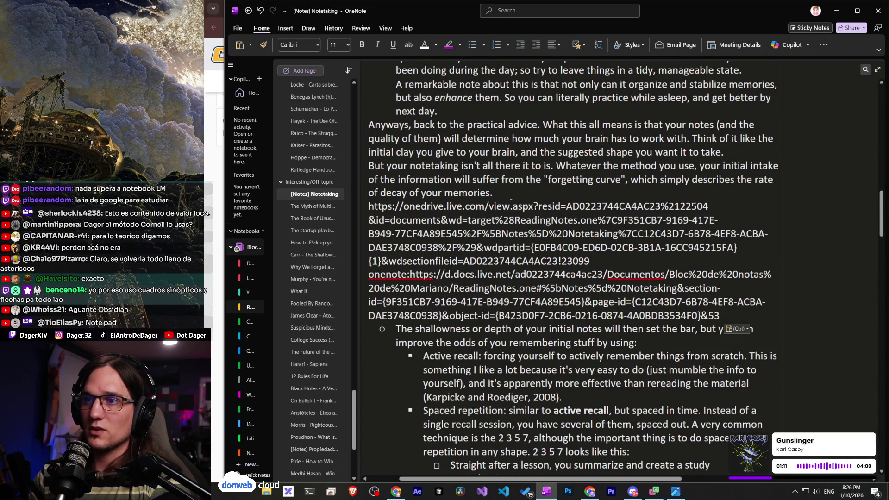
{"action": "key", "text": "ctrl+z"}
Link the word 'Pija' to that paragraph, test it, then delete the stray link after 'memories.'.
{"action": "double_click", "coordinate": [504, 193]}
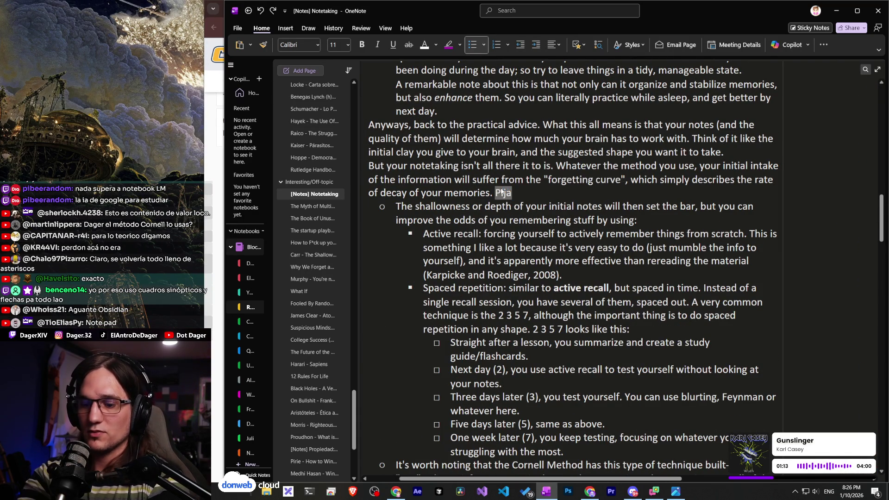
{"action": "key", "text": "ctrl+k"}
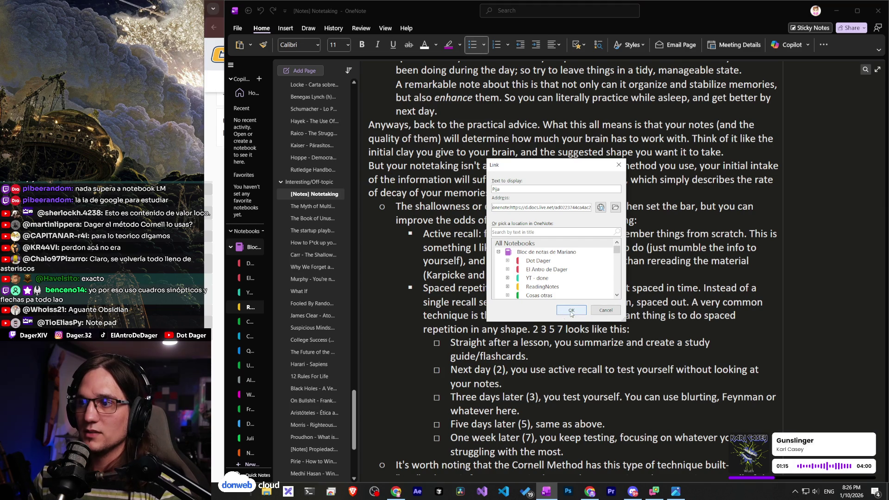
{"action": "left_click", "coordinate": [571, 311]}
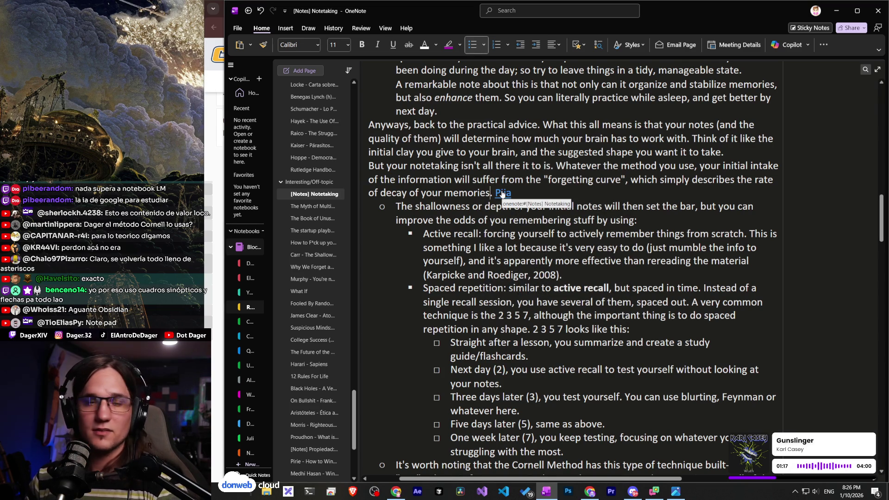
{"action": "left_click", "coordinate": [370, 125]}
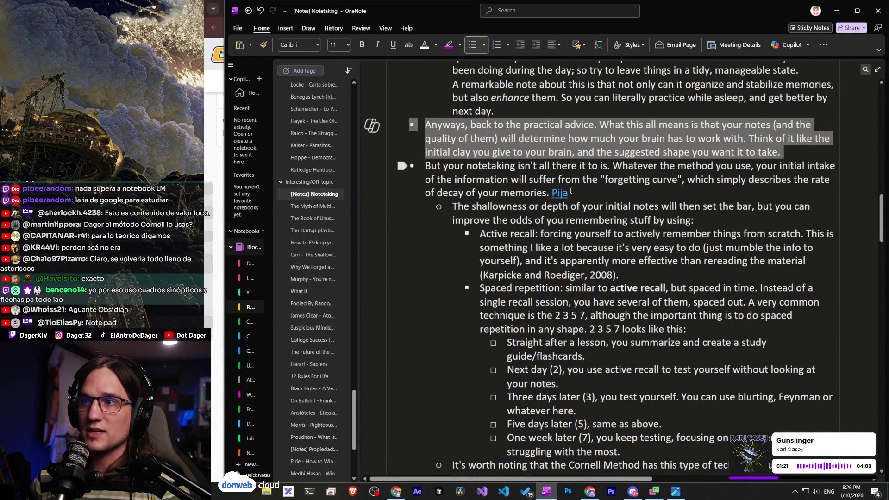
{"action": "left_click_drag", "start_coordinate": [580, 195], "coordinate": [552, 194]}
{"action": "key", "text": "BackSpace"}
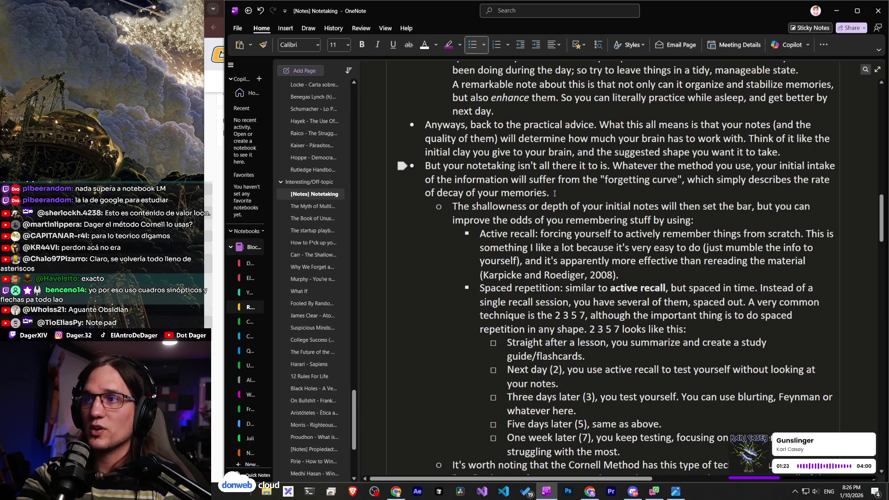
{"action": "key", "text": "alt+Tab"}
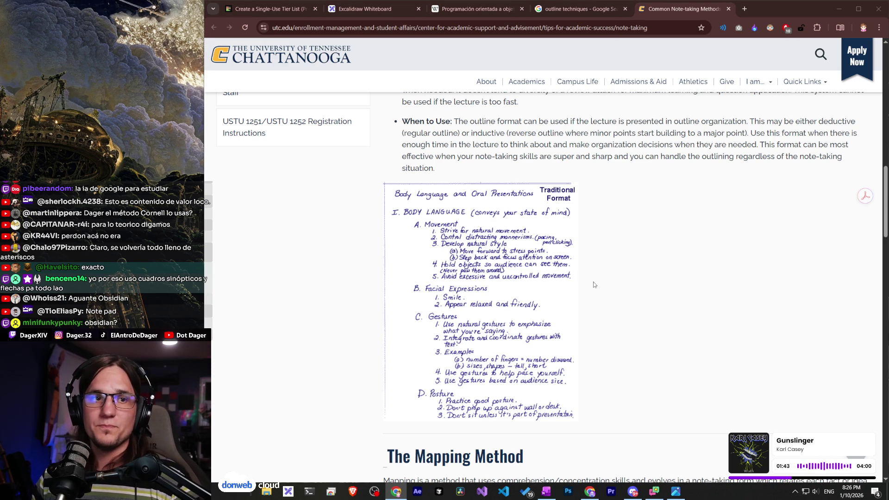
Return to the 'Create a Single-Use Tier List' tab with three images still unranked.
{"action": "left_click", "coordinate": [268, 11]}
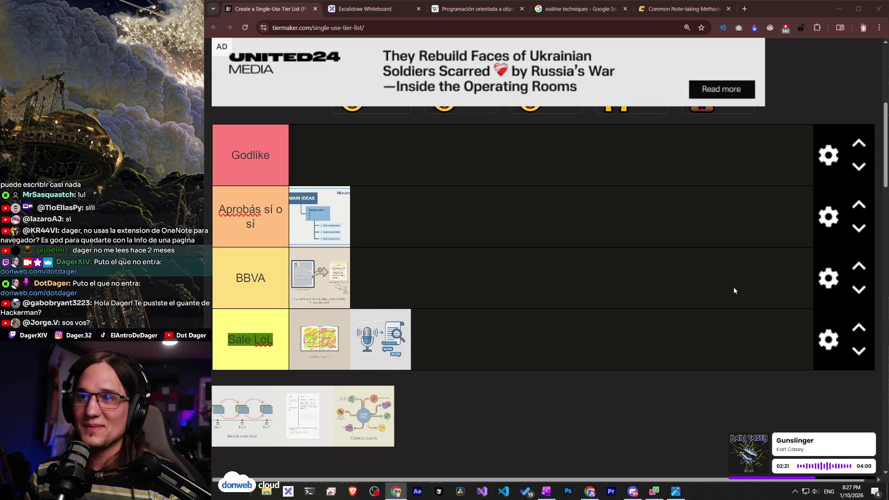
{"action": "scroll", "coordinate": [665, 265], "scroll_direction": "up", "scroll_amount": 1}
{"action": "scroll", "coordinate": [665, 262], "scroll_direction": "up", "scroll_amount": 1}
{"action": "scroll", "coordinate": [646, 274], "scroll_direction": "down", "scroll_amount": 2}
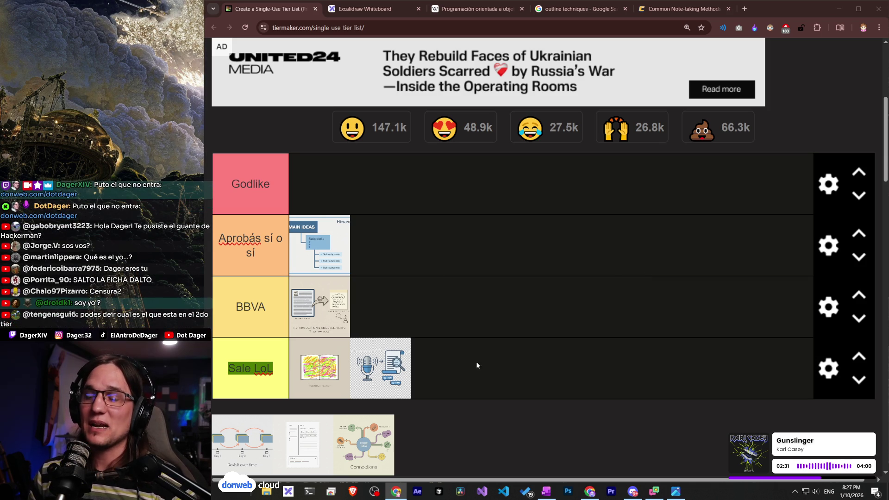
{"action": "left_click", "coordinate": [544, 491]}
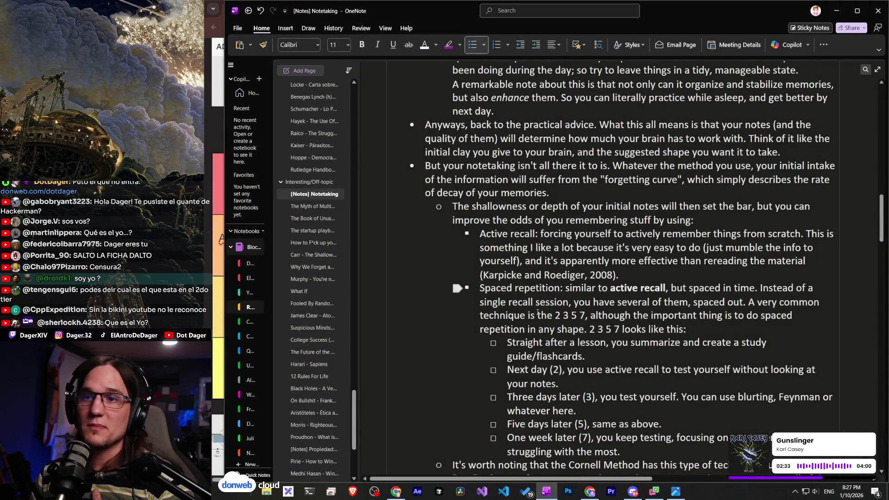
{"action": "scroll", "coordinate": [629, 269], "scroll_direction": "up", "scroll_amount": 10}
{"action": "scroll", "coordinate": [548, 234], "scroll_direction": "up", "scroll_amount": 5}
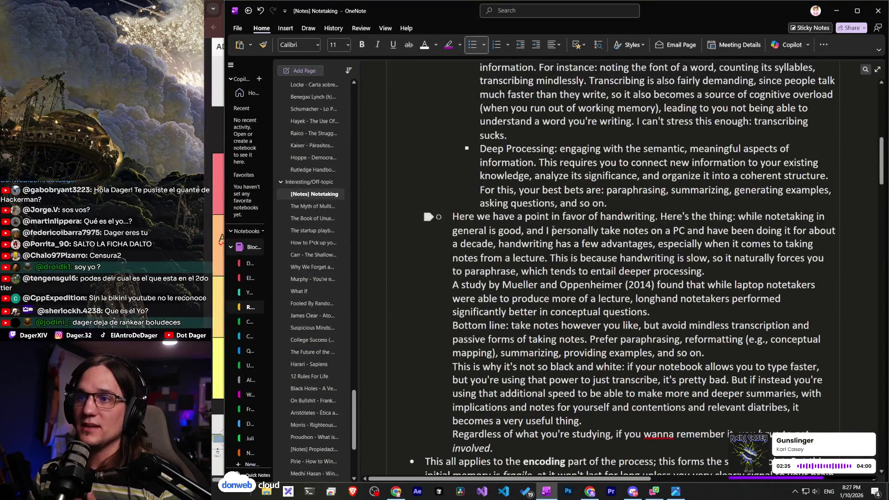
{"action": "scroll", "coordinate": [547, 234], "scroll_direction": "up", "scroll_amount": 10}
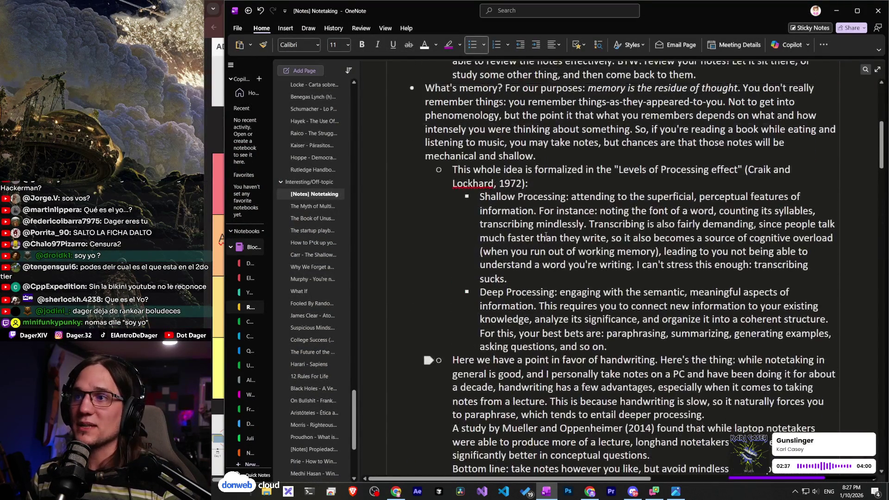
{"action": "scroll", "coordinate": [546, 235], "scroll_direction": "down", "scroll_amount": 8}
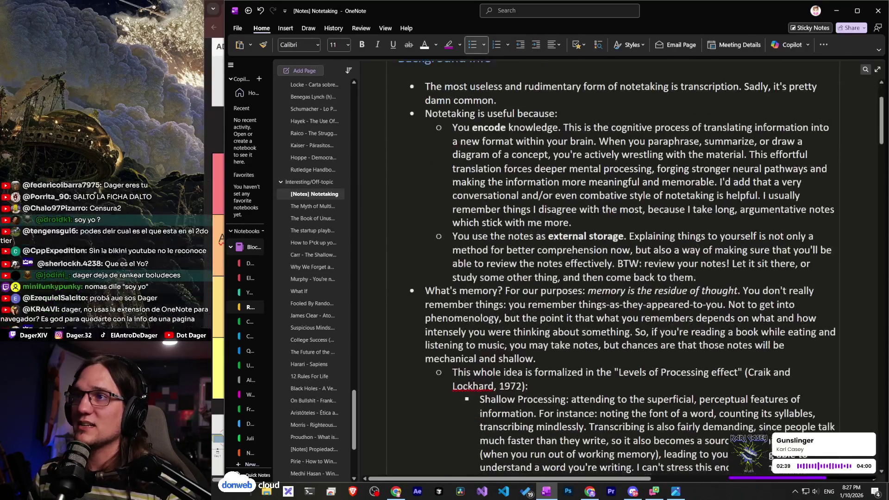
{"action": "key", "text": "alt+Tab"}
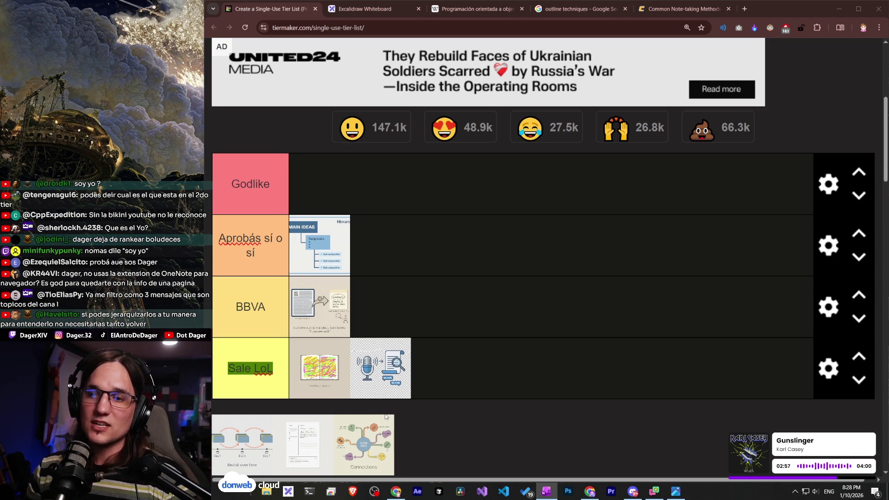
{"action": "scroll", "coordinate": [412, 424], "scroll_direction": "down", "scroll_amount": 1}
{"action": "scroll", "coordinate": [412, 423], "scroll_direction": "up", "scroll_amount": 1}
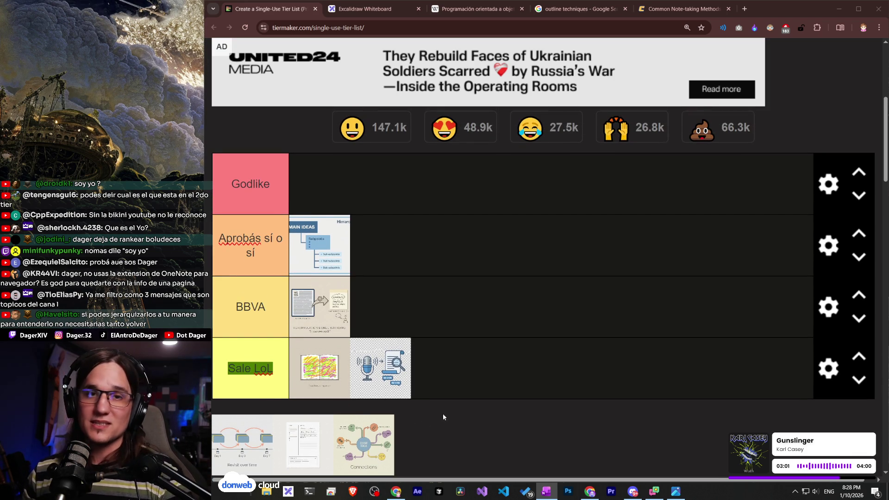
{"action": "left_click", "coordinate": [544, 494]}
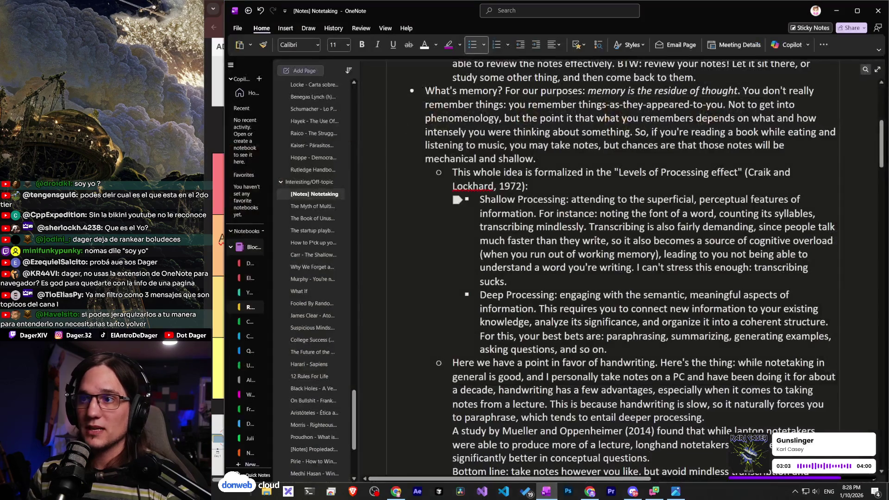
{"action": "left_click", "coordinate": [589, 492]}
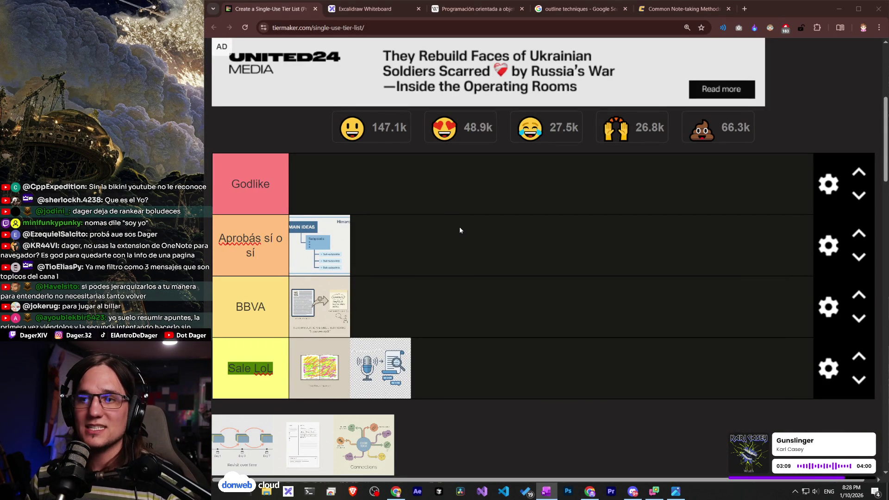
Bring the UTC 'Common Note-taking Methods' tab in front of the tier list.
{"action": "left_click", "coordinate": [705, 7]}
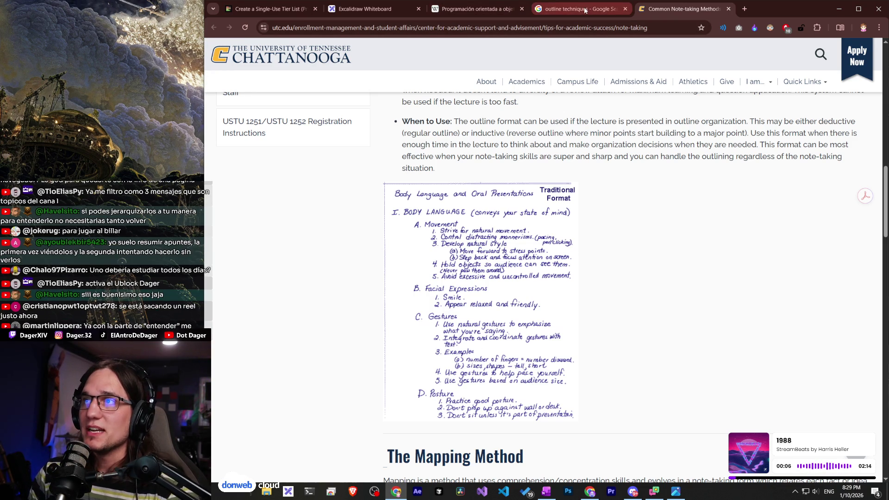
Close the Google 'outline techniques' search results tab.
{"action": "left_click", "coordinate": [625, 9]}
{"action": "scroll", "coordinate": [553, 256], "scroll_direction": "down", "scroll_amount": 1}
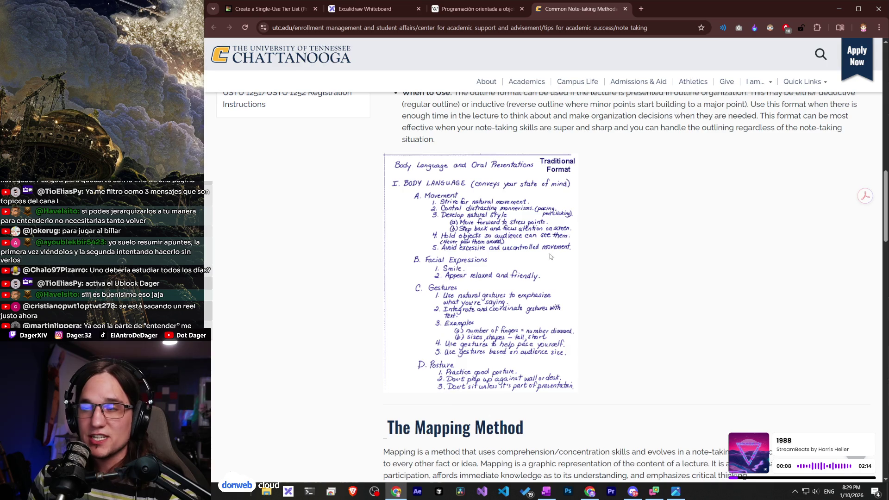
{"action": "scroll", "coordinate": [549, 255], "scroll_direction": "up", "scroll_amount": 1}
{"action": "scroll", "coordinate": [546, 253], "scroll_direction": "down", "scroll_amount": 2}
{"action": "scroll", "coordinate": [546, 254], "scroll_direction": "down", "scroll_amount": 1}
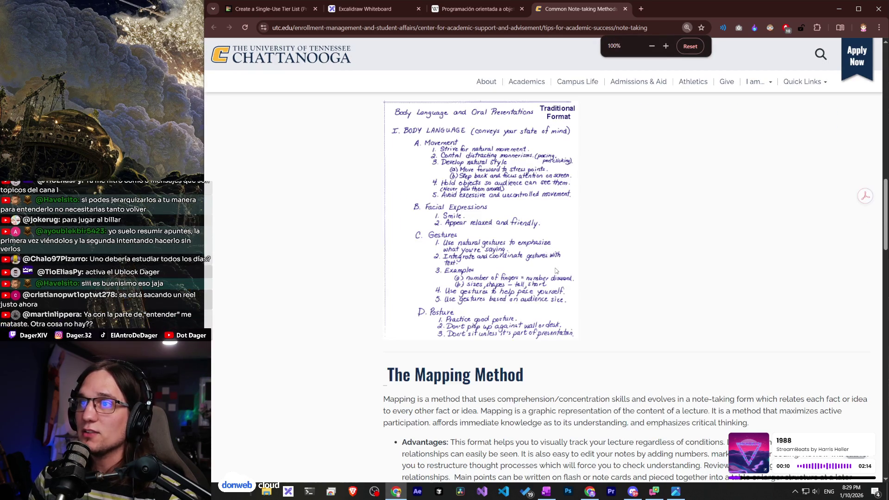
{"action": "scroll", "coordinate": [554, 269], "scroll_direction": "up", "scroll_amount": 1}
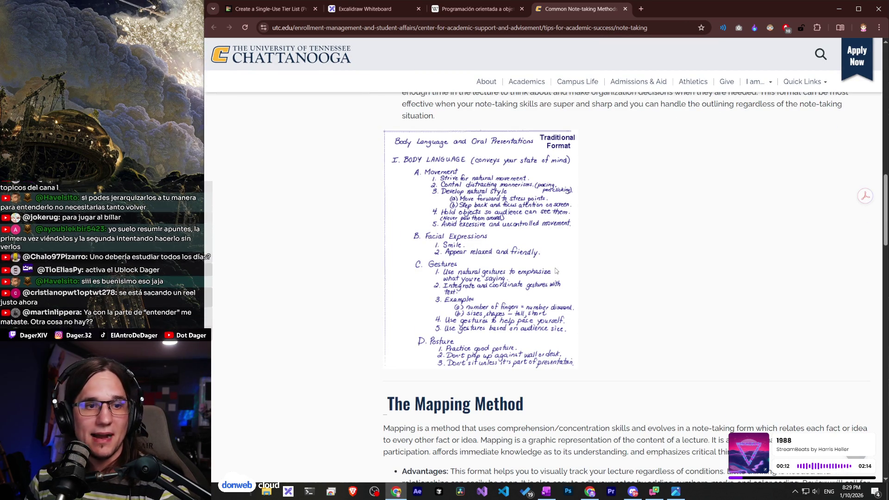
{"action": "scroll", "coordinate": [564, 277], "scroll_direction": "up", "scroll_amount": 1}
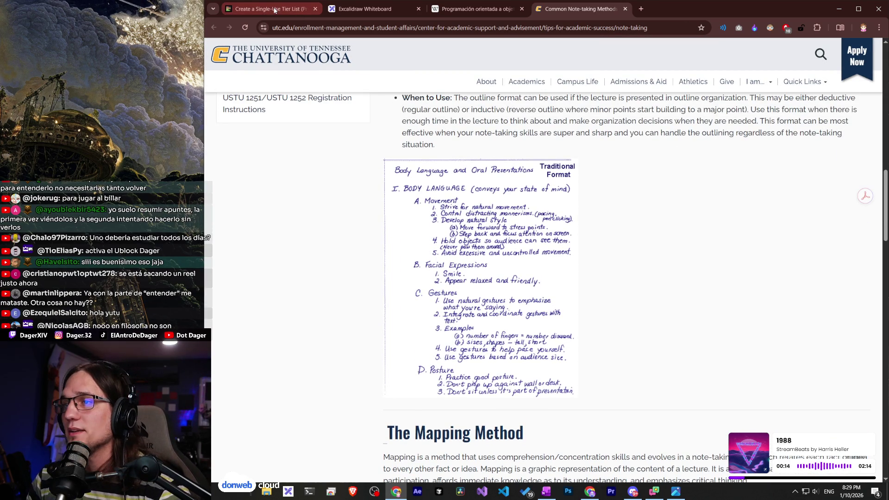
Look over the tier list, then move to the Excalidraw Síntesis and Discusión sketch tab.
{"action": "left_click", "coordinate": [274, 10]}
{"action": "scroll", "coordinate": [461, 447], "scroll_direction": "down", "scroll_amount": 1}
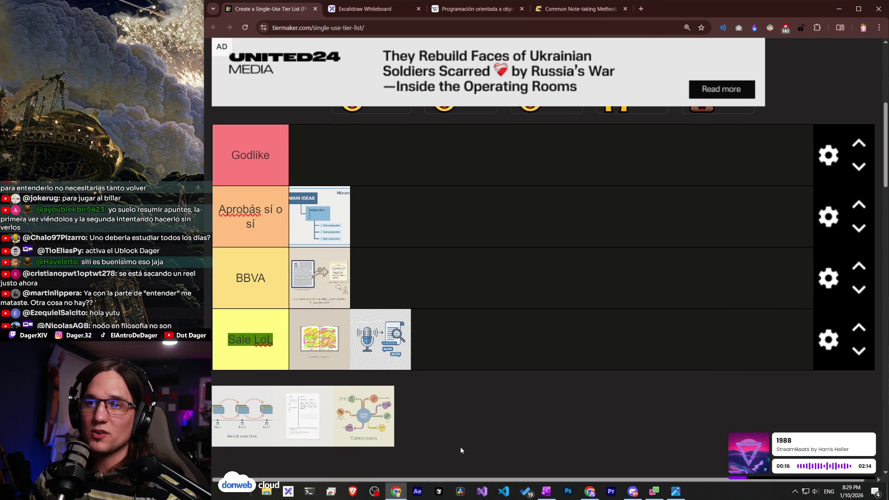
{"action": "scroll", "coordinate": [460, 447], "scroll_direction": "up", "scroll_amount": 1}
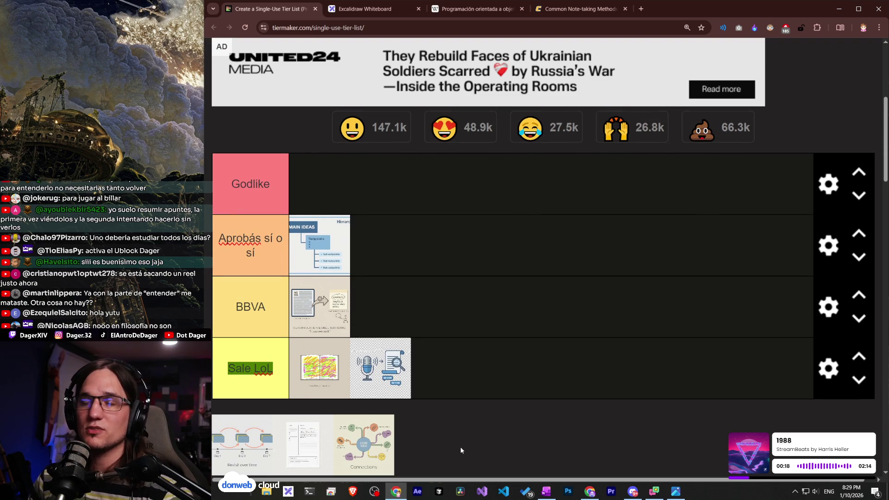
{"action": "scroll", "coordinate": [460, 447], "scroll_direction": "down", "scroll_amount": 1}
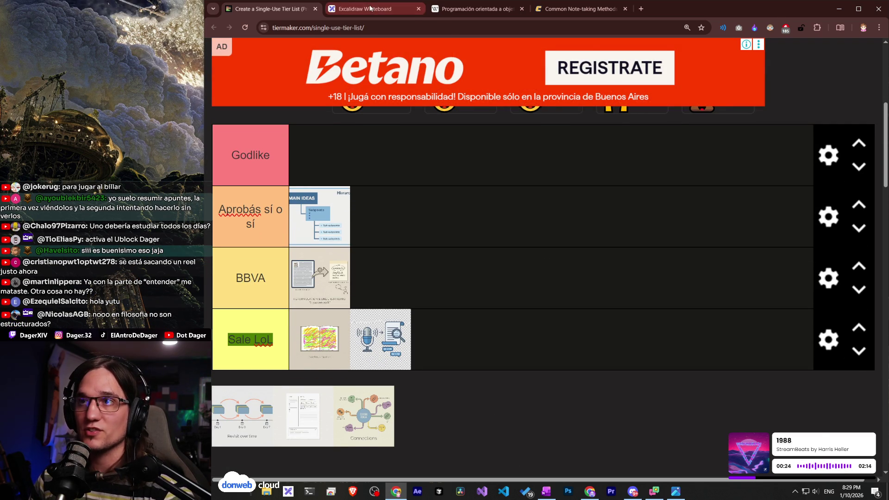
{"action": "key", "text": "ctrl+Tab"}
{"action": "scroll", "coordinate": [528, 218], "scroll_direction": "down", "scroll_amount": 4}
{"action": "scroll", "coordinate": [527, 217], "scroll_direction": "down", "scroll_amount": 5}
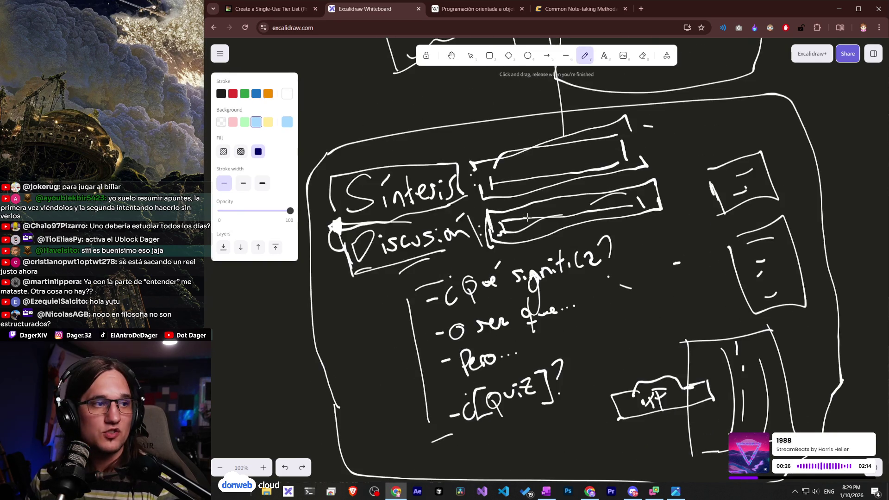
Bring OneNote's [Notes] Notetaking page over the Excalidraw sketch after briefly minimizing it.
{"action": "scroll", "coordinate": [527, 218], "scroll_direction": "up", "scroll_amount": 2}
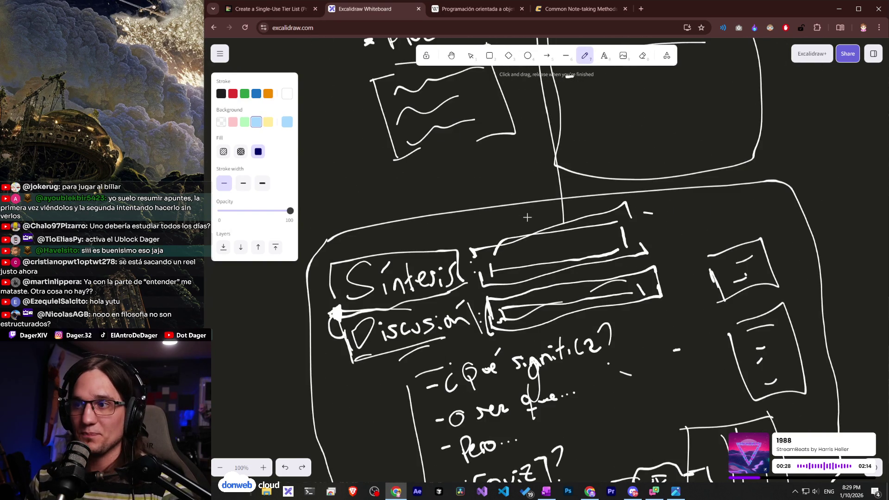
{"action": "scroll", "coordinate": [560, 256], "scroll_direction": "down", "scroll_amount": 3}
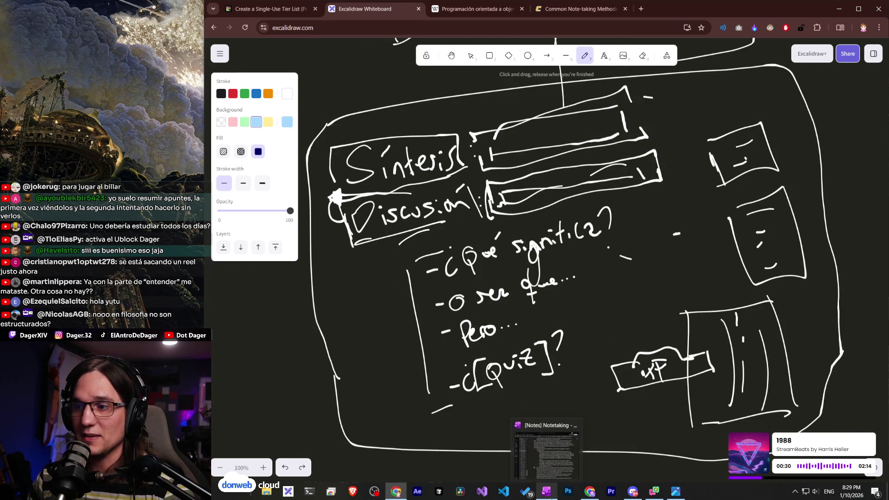
{"action": "left_click", "coordinate": [547, 490]}
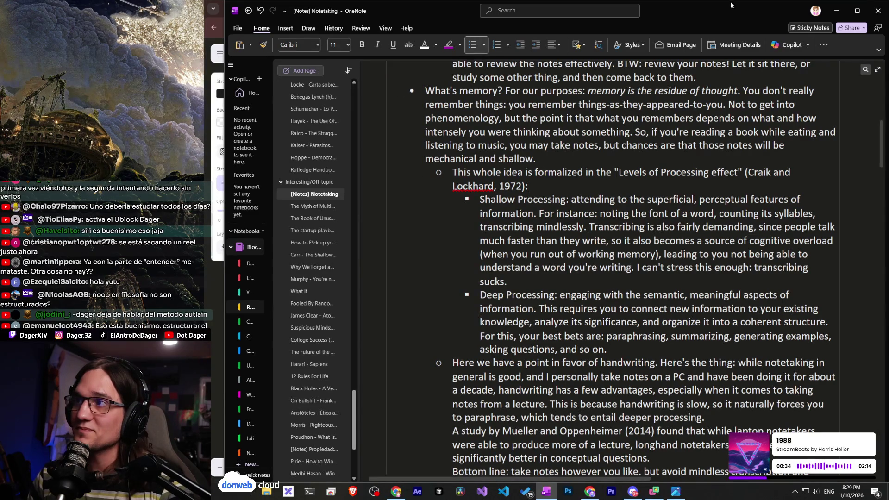
{"action": "left_click", "coordinate": [837, 11]}
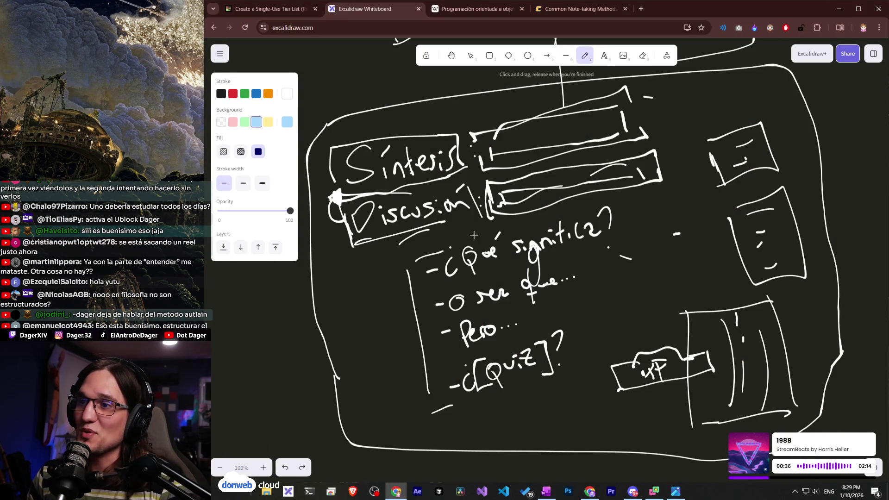
{"action": "left_click", "coordinate": [549, 491]}
{"action": "scroll", "coordinate": [314, 314], "scroll_direction": "down", "scroll_amount": 3}
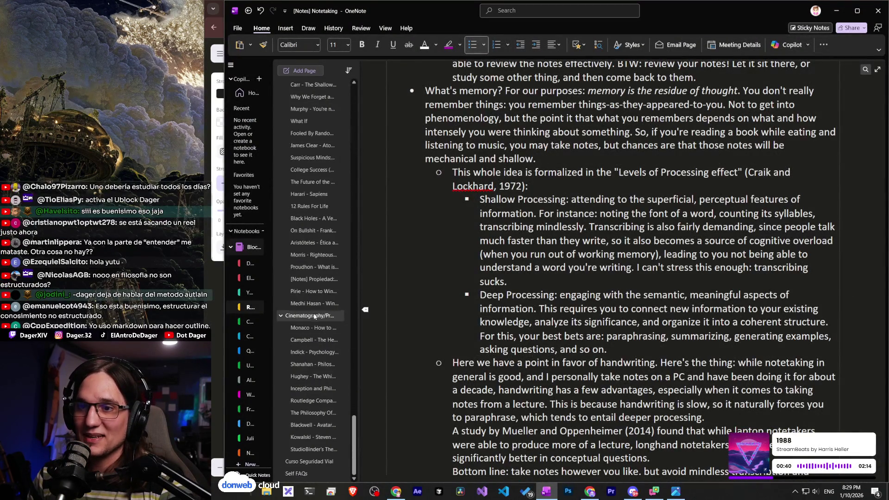
Review the College Algebra exponent rules, selecting the product rule, negative exponent line and formula images.
{"action": "scroll", "coordinate": [325, 352], "scroll_direction": "up", "scroll_amount": 12}
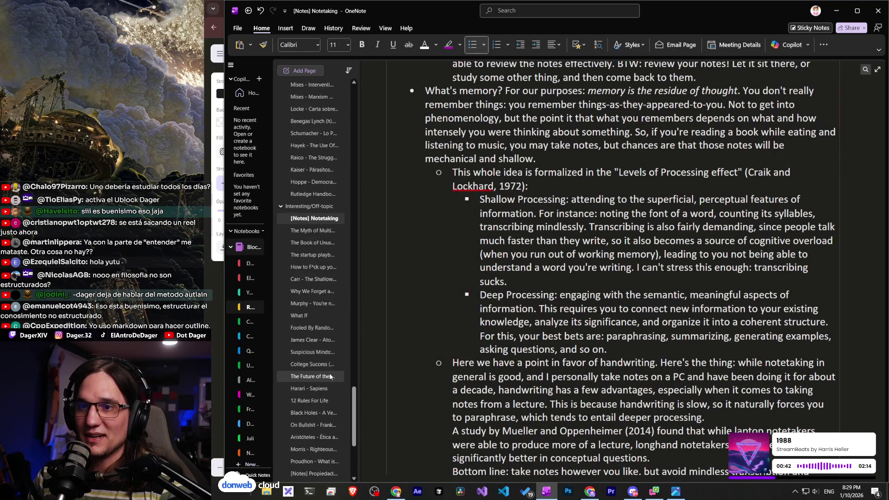
{"action": "scroll", "coordinate": [330, 376], "scroll_direction": "up", "scroll_amount": 6}
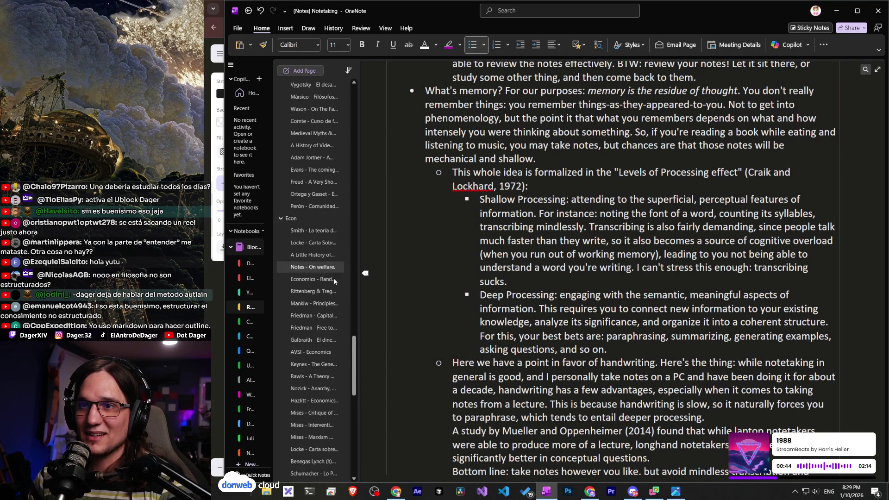
{"action": "scroll", "coordinate": [330, 281], "scroll_direction": "up", "scroll_amount": 20}
{"action": "scroll", "coordinate": [326, 279], "scroll_direction": "up", "scroll_amount": 15}
{"action": "scroll", "coordinate": [337, 152], "scroll_direction": "up", "scroll_amount": 1}
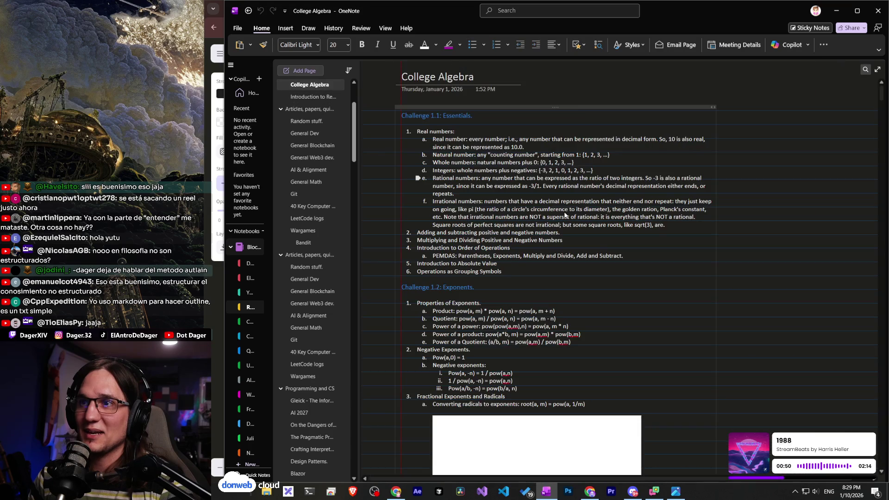
{"action": "scroll", "coordinate": [575, 209], "scroll_direction": "down", "scroll_amount": 10}
{"action": "scroll", "coordinate": [558, 292], "scroll_direction": "up", "scroll_amount": 5}
{"action": "scroll", "coordinate": [559, 291], "scroll_direction": "up", "scroll_amount": 5}
{"action": "scroll", "coordinate": [559, 291], "scroll_direction": "down", "scroll_amount": 3}
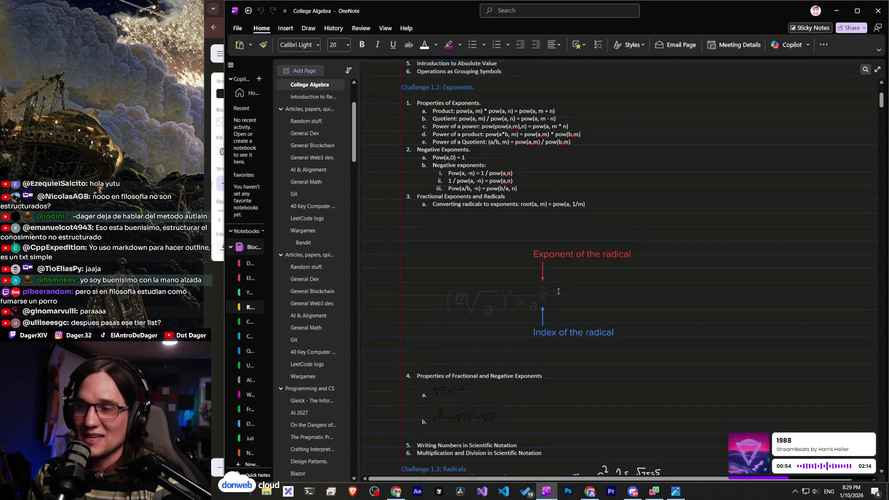
{"action": "scroll", "coordinate": [515, 286], "scroll_direction": "up", "scroll_amount": 2, "text": "ctrl"}
{"action": "scroll", "coordinate": [593, 332], "scroll_direction": "up", "scroll_amount": 10}
{"action": "scroll", "coordinate": [593, 332], "scroll_direction": "down", "scroll_amount": 15}
{"action": "scroll", "coordinate": [618, 482], "scroll_direction": "right", "scroll_amount": 2}
{"action": "scroll", "coordinate": [529, 324], "scroll_direction": "up", "scroll_amount": 10}
{"action": "scroll", "coordinate": [530, 326], "scroll_direction": "up", "scroll_amount": 4}
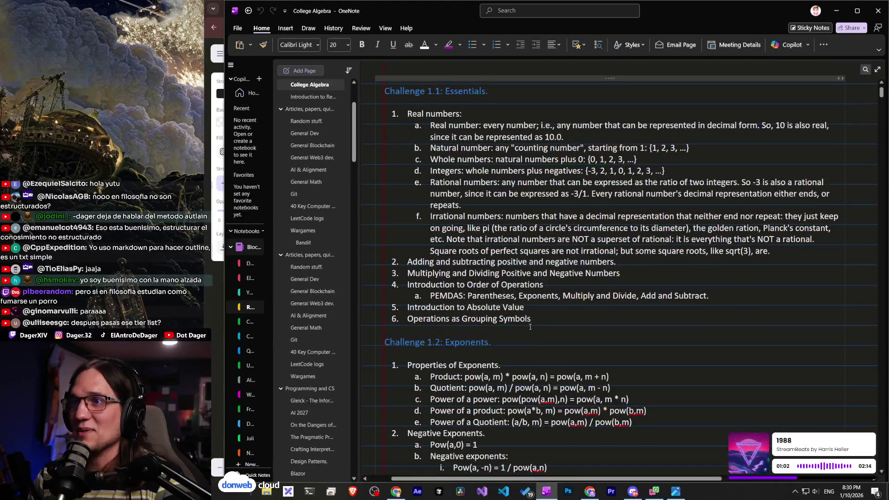
{"action": "scroll", "coordinate": [530, 327], "scroll_direction": "up", "scroll_amount": 1}
{"action": "scroll", "coordinate": [531, 327], "scroll_direction": "down", "scroll_amount": 8}
{"action": "scroll", "coordinate": [530, 327], "scroll_direction": "up", "scroll_amount": 6}
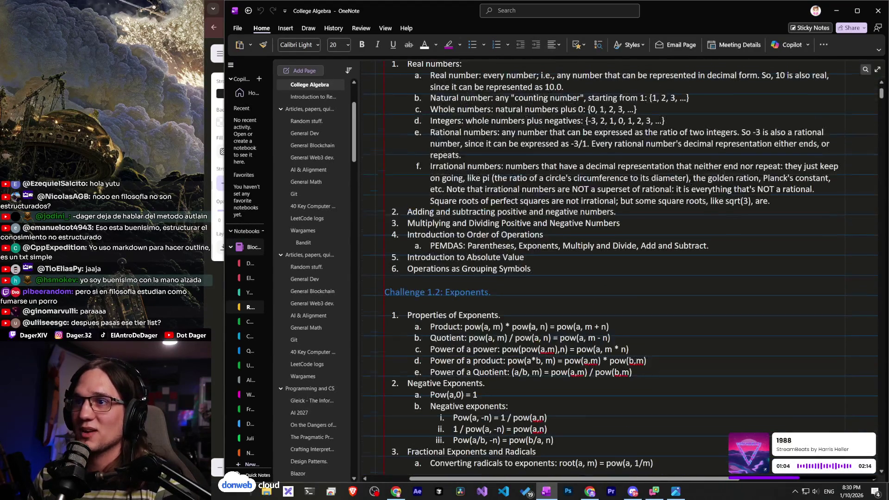
{"action": "scroll", "coordinate": [423, 189], "scroll_direction": "up", "scroll_amount": 2}
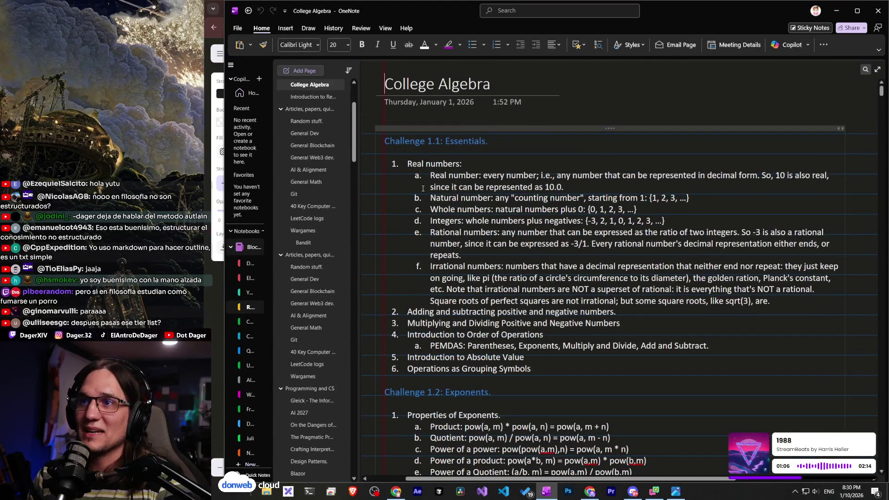
{"action": "scroll", "coordinate": [454, 195], "scroll_direction": "down", "scroll_amount": 1}
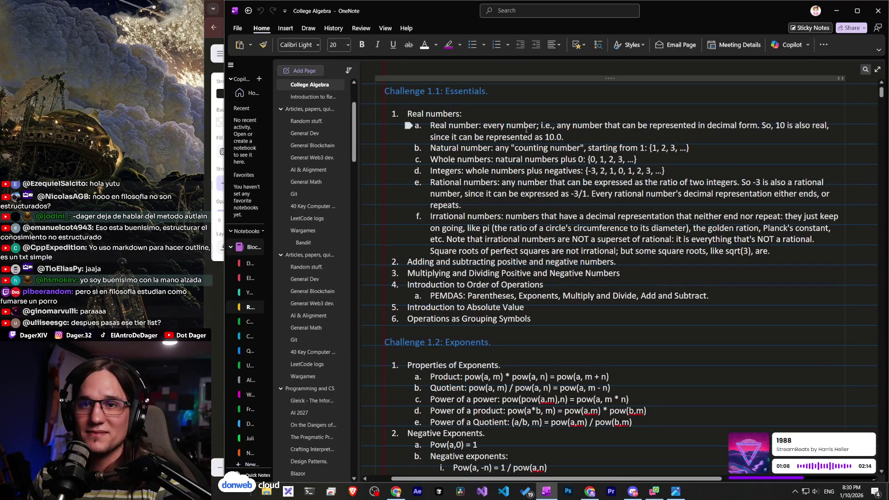
{"action": "scroll", "coordinate": [564, 179], "scroll_direction": "down", "scroll_amount": 2}
{"action": "scroll", "coordinate": [567, 174], "scroll_direction": "down", "scroll_amount": 2}
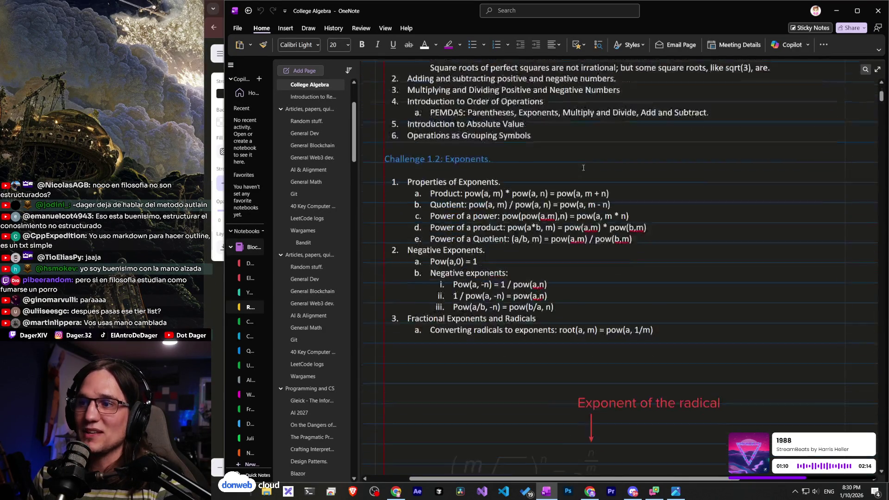
{"action": "scroll", "coordinate": [569, 171], "scroll_direction": "up", "scroll_amount": 2}
{"action": "scroll", "coordinate": [569, 171], "scroll_direction": "down", "scroll_amount": 2}
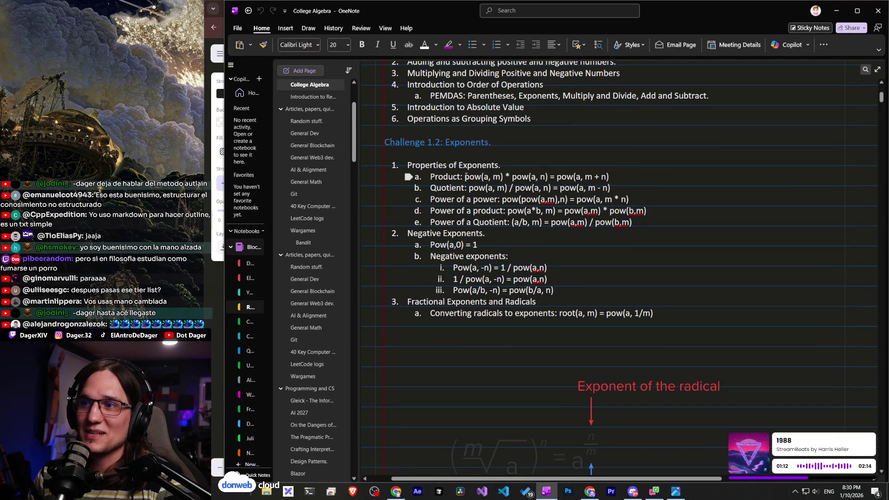
{"action": "mouse_move", "coordinate": [461, 176]}
{"action": "left_mouse_down"}
{"action": "mouse_move", "coordinate": [609, 177]}
{"action": "mouse_move", "coordinate": [453, 178]}
{"action": "mouse_move", "coordinate": [465, 178]}
{"action": "left_mouse_up"}
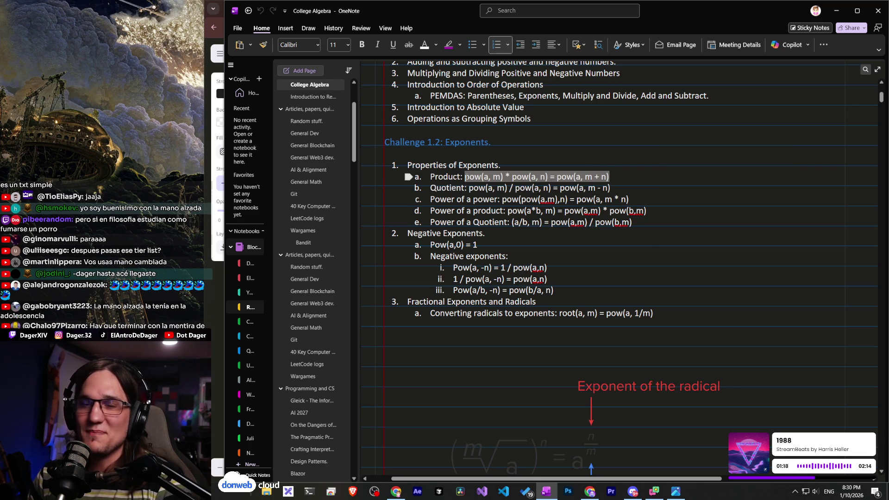
{"action": "left_click", "coordinate": [510, 229]}
{"action": "scroll", "coordinate": [592, 218], "scroll_direction": "down", "scroll_amount": 1}
{"action": "triple_click", "coordinate": [593, 218]}
{"action": "left_click", "coordinate": [487, 229]}
{"action": "scroll", "coordinate": [510, 236], "scroll_direction": "down", "scroll_amount": 3}
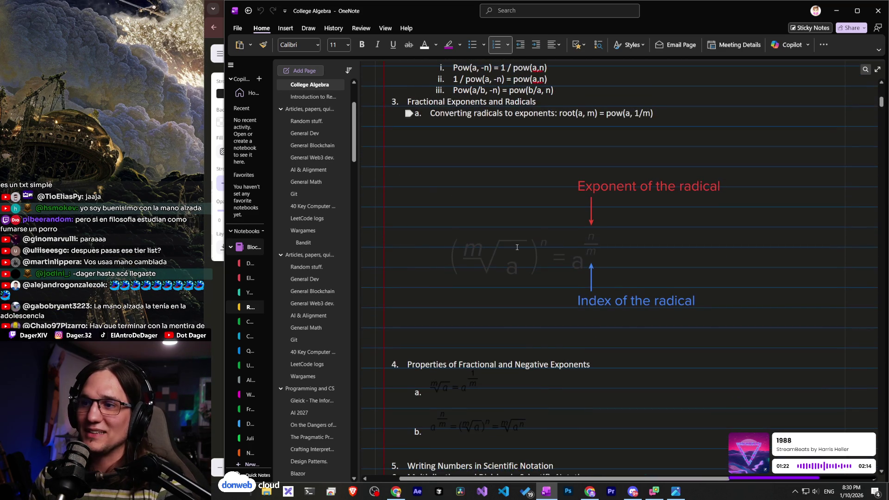
{"action": "left_click", "coordinate": [560, 258]}
{"action": "scroll", "coordinate": [561, 258], "scroll_direction": "down", "scroll_amount": 2}
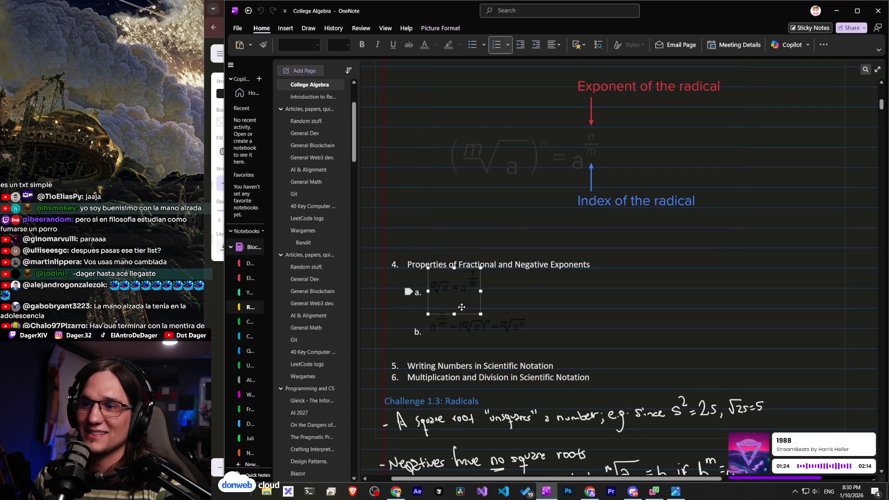
{"action": "left_click", "coordinate": [515, 325]}
{"action": "scroll", "coordinate": [514, 325], "scroll_direction": "down", "scroll_amount": 5}
{"action": "scroll", "coordinate": [460, 184], "scroll_direction": "down", "scroll_amount": 2}
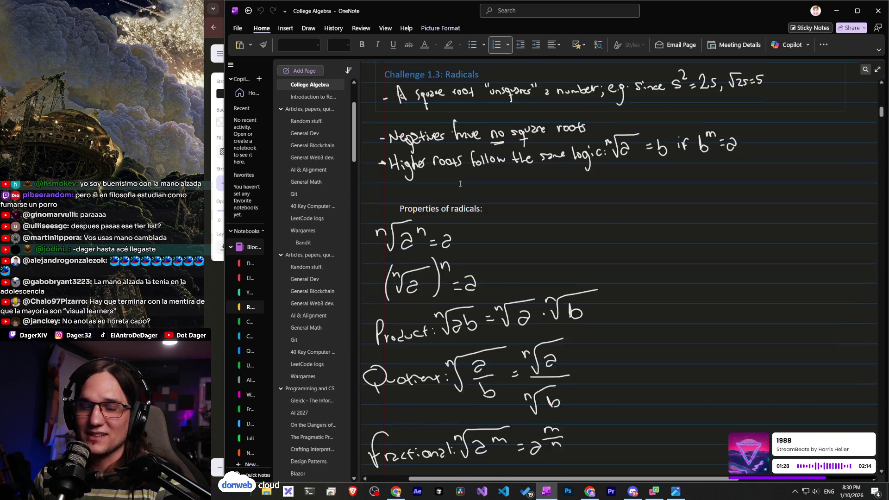
{"action": "scroll", "coordinate": [460, 184], "scroll_direction": "down", "scroll_amount": 5}
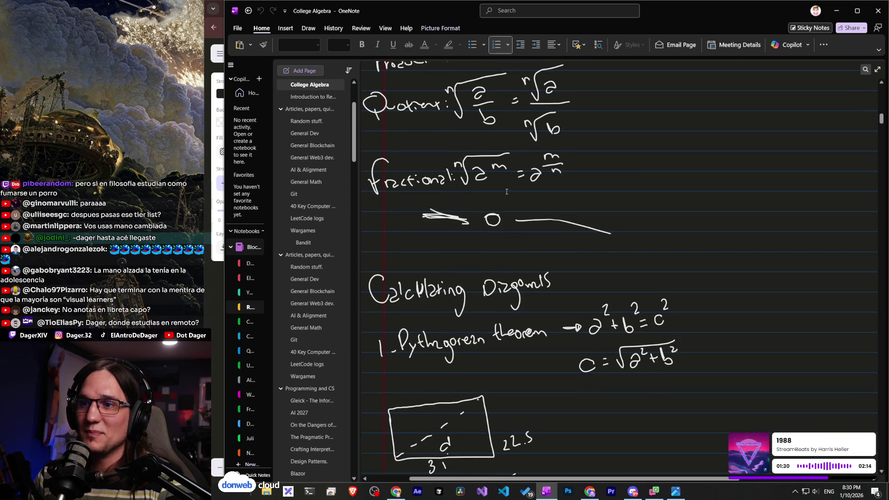
{"action": "scroll", "coordinate": [517, 217], "scroll_direction": "up", "scroll_amount": 7}
{"action": "scroll", "coordinate": [518, 216], "scroll_direction": "down", "scroll_amount": 6}
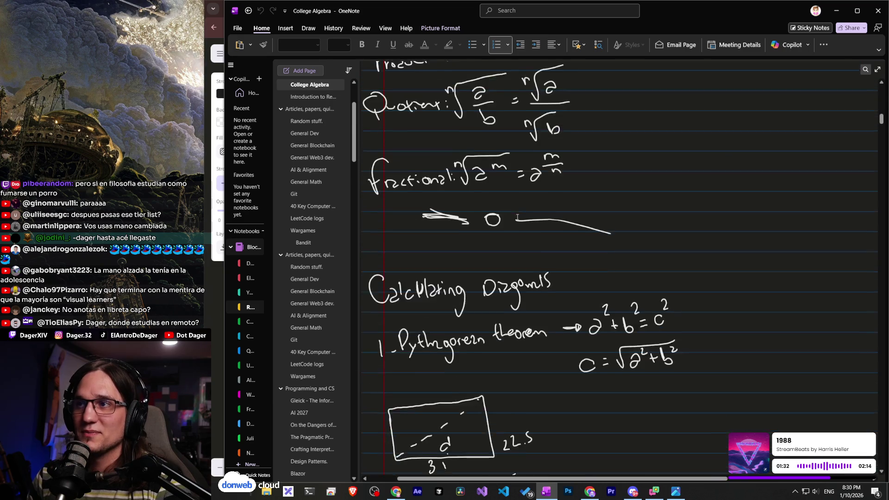
{"action": "scroll", "coordinate": [517, 216], "scroll_direction": "up", "scroll_amount": 3}
Give the page a ruled-line style from View > Rule Lines, then switch to a different style.
{"action": "left_click", "coordinate": [386, 29]}
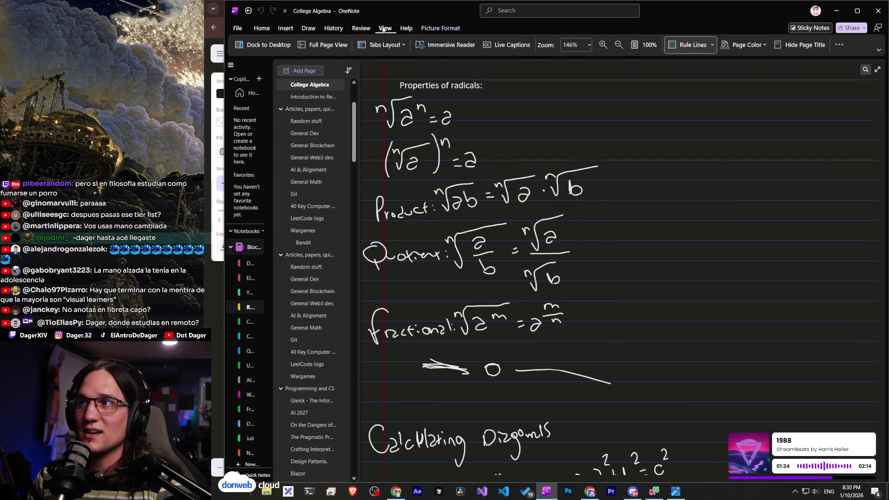
{"action": "left_click", "coordinate": [714, 44]}
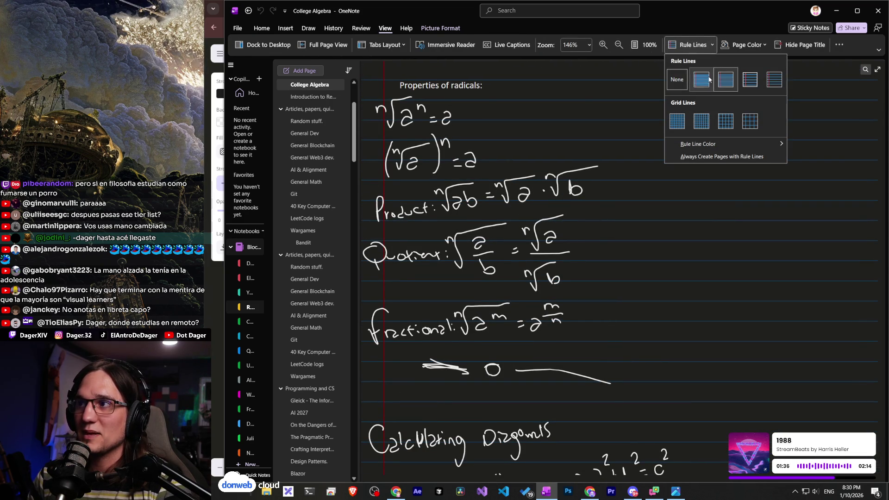
{"action": "left_click", "coordinate": [709, 79]}
{"action": "left_click", "coordinate": [714, 44]}
{"action": "left_click", "coordinate": [723, 79]}
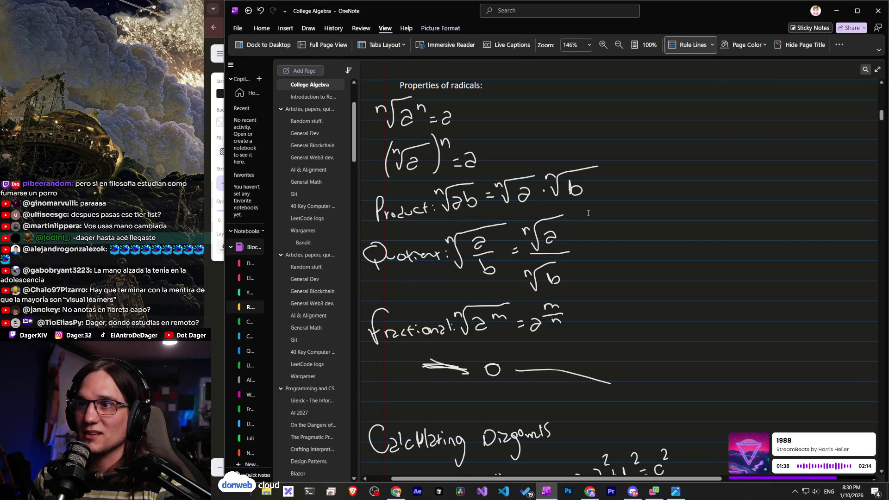
{"action": "scroll", "coordinate": [471, 223], "scroll_direction": "down", "scroll_amount": 15}
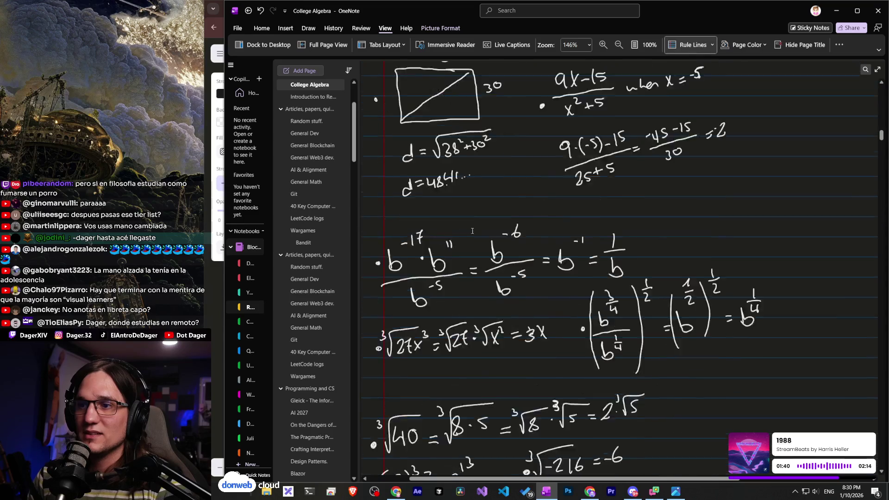
Scroll past the polynomial and complex-number notes to Unit 5 on domain, range and relations.
{"action": "scroll", "coordinate": [472, 231], "scroll_direction": "down", "scroll_amount": 20}
{"action": "scroll", "coordinate": [512, 229], "scroll_direction": "down", "scroll_amount": 20}
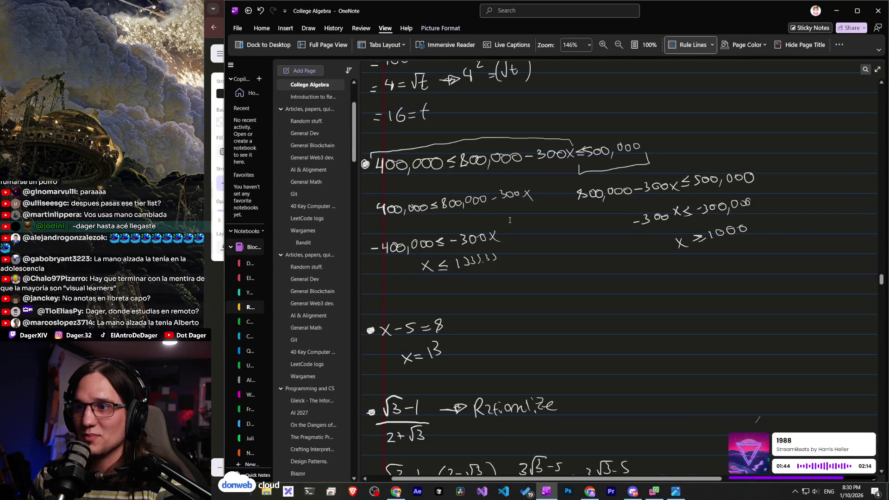
{"action": "scroll", "coordinate": [513, 214], "scroll_direction": "down", "scroll_amount": 20}
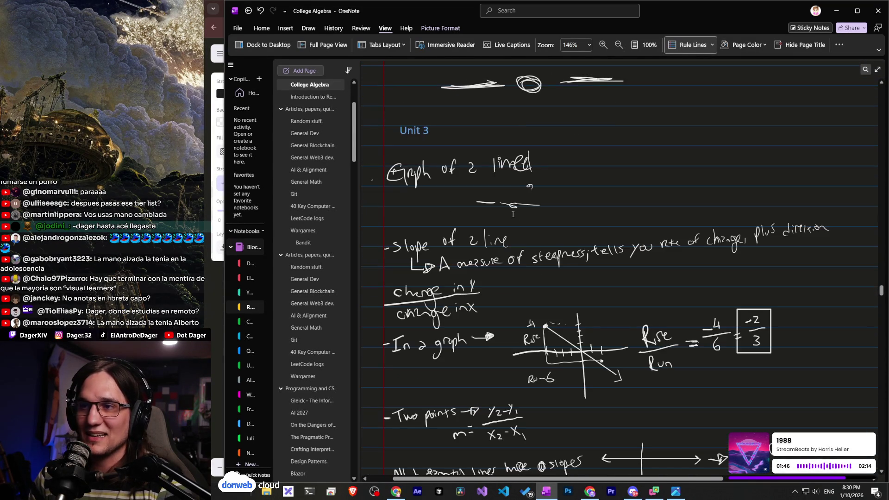
{"action": "scroll", "coordinate": [513, 214], "scroll_direction": "down", "scroll_amount": 20}
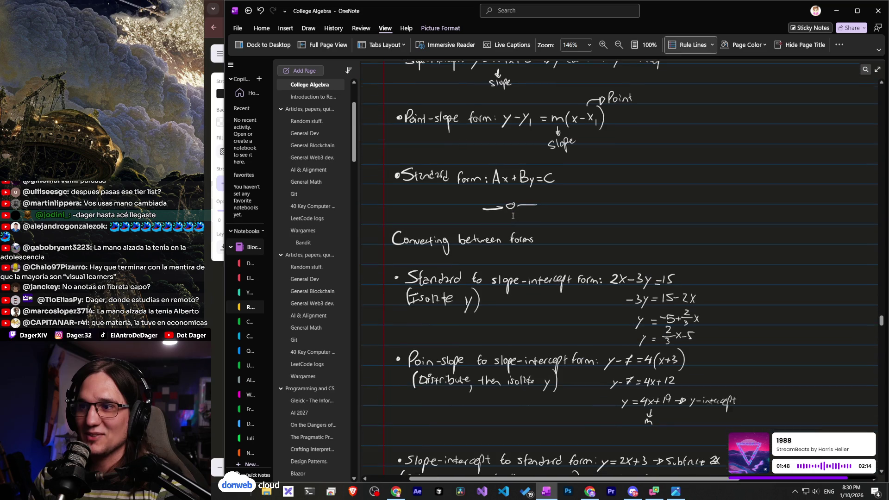
{"action": "scroll", "coordinate": [513, 215], "scroll_direction": "up", "scroll_amount": 10}
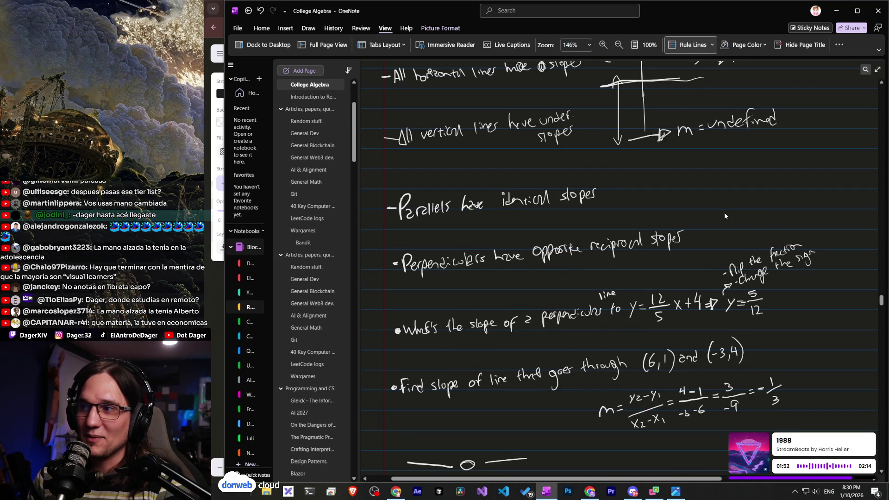
{"action": "scroll", "coordinate": [761, 319], "scroll_direction": "down", "scroll_amount": 15}
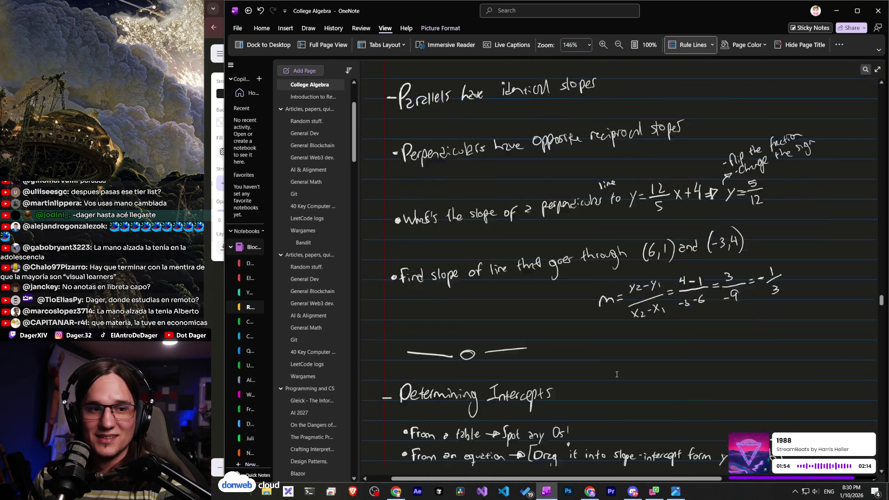
{"action": "scroll", "coordinate": [567, 363], "scroll_direction": "down", "scroll_amount": 8}
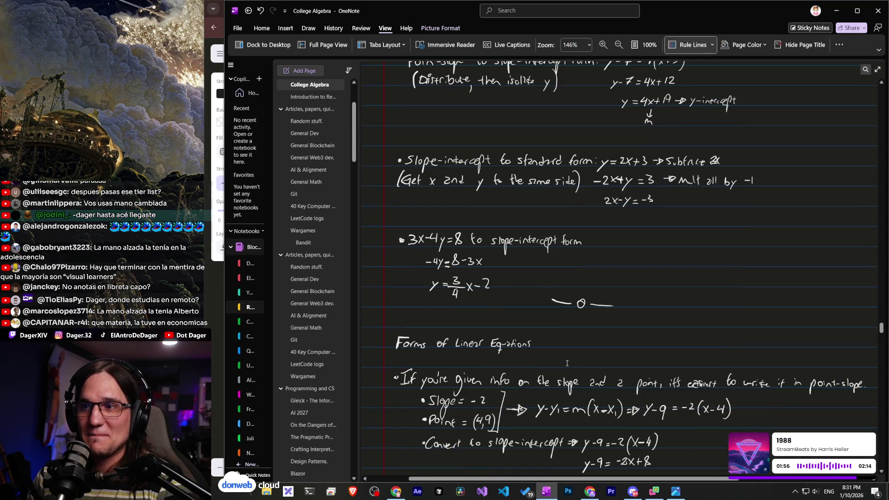
{"action": "scroll", "coordinate": [567, 363], "scroll_direction": "down", "scroll_amount": 7}
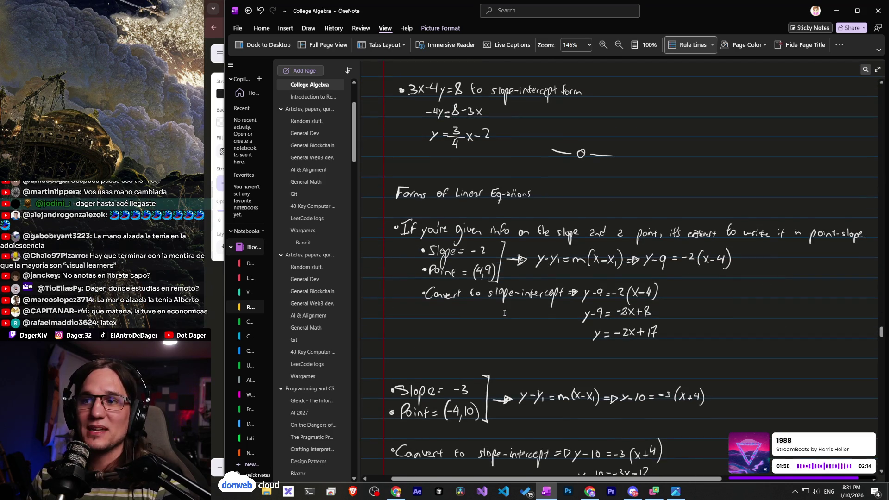
{"action": "scroll", "coordinate": [502, 309], "scroll_direction": "up", "scroll_amount": 2}
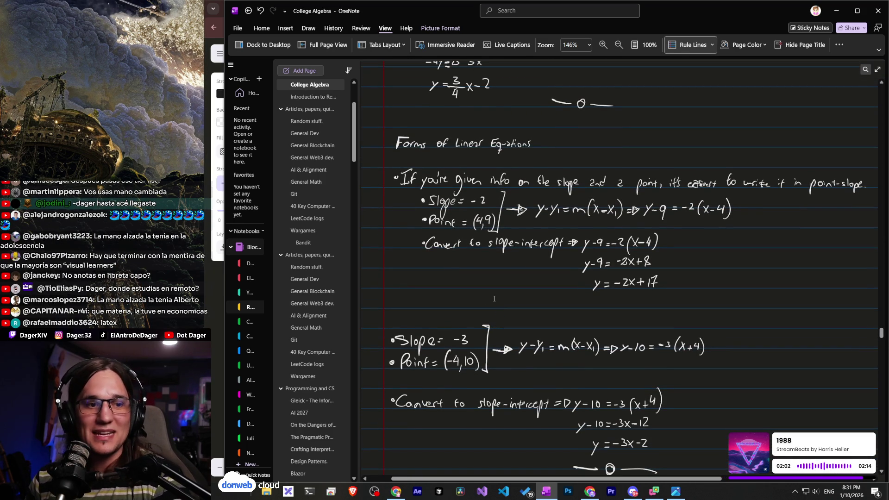
{"action": "scroll", "coordinate": [494, 299], "scroll_direction": "down", "scroll_amount": 7}
{"action": "scroll", "coordinate": [470, 298], "scroll_direction": "down", "scroll_amount": 15}
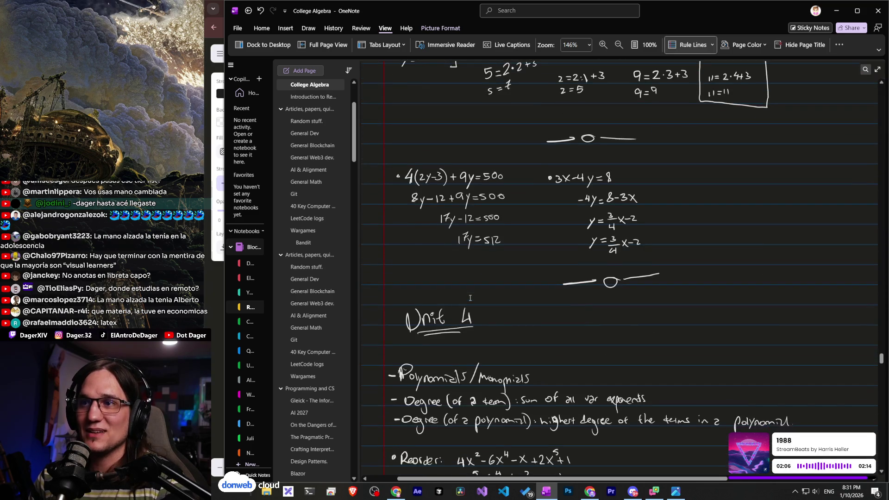
{"action": "scroll", "coordinate": [470, 298], "scroll_direction": "up", "scroll_amount": 9}
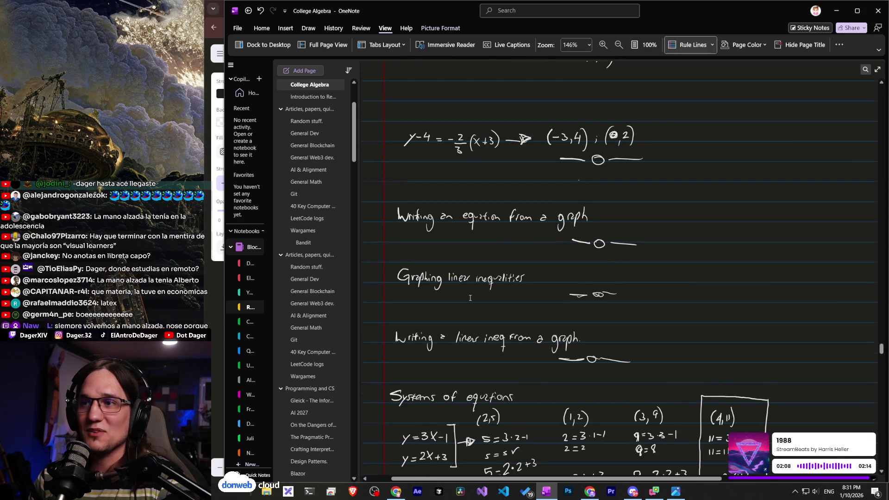
{"action": "scroll", "coordinate": [470, 297], "scroll_direction": "down", "scroll_amount": 12}
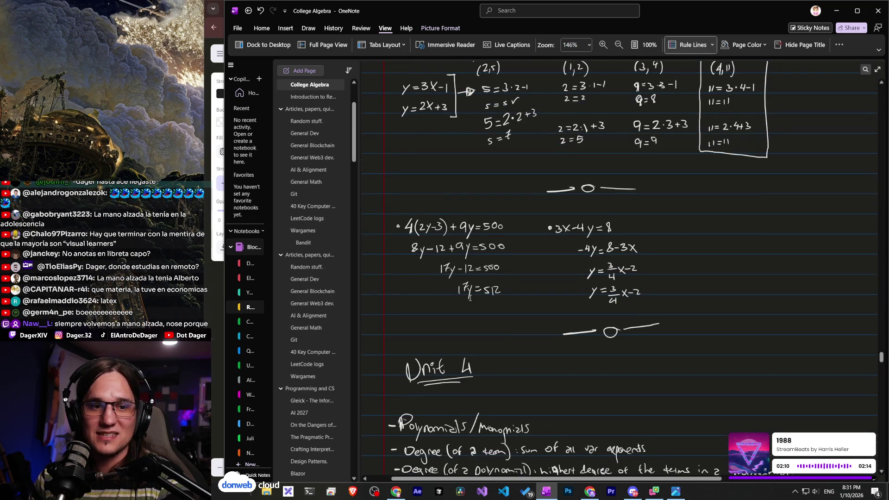
{"action": "scroll", "coordinate": [470, 298], "scroll_direction": "down", "scroll_amount": 7}
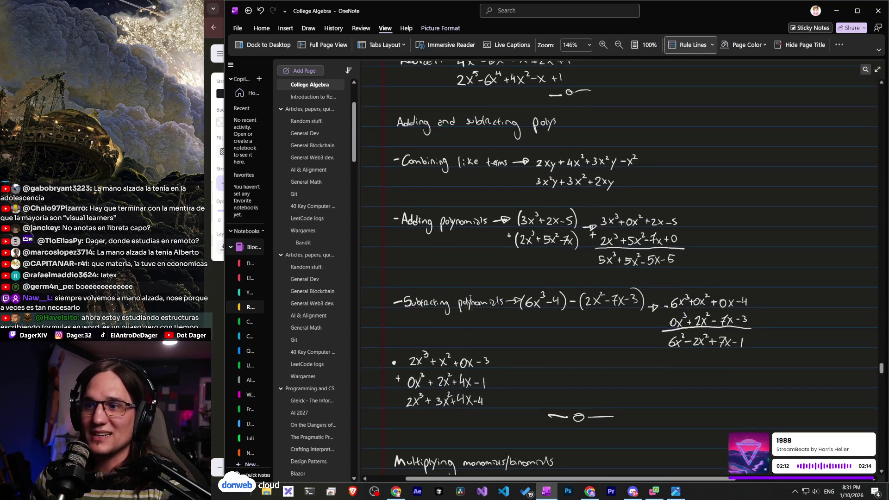
{"action": "scroll", "coordinate": [470, 298], "scroll_direction": "down", "scroll_amount": 10}
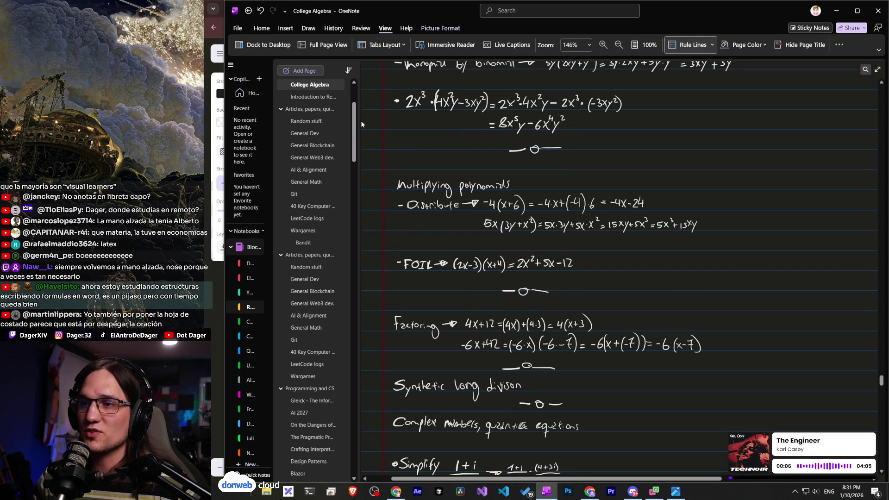
{"action": "scroll", "coordinate": [362, 124], "scroll_direction": "down", "scroll_amount": 5}
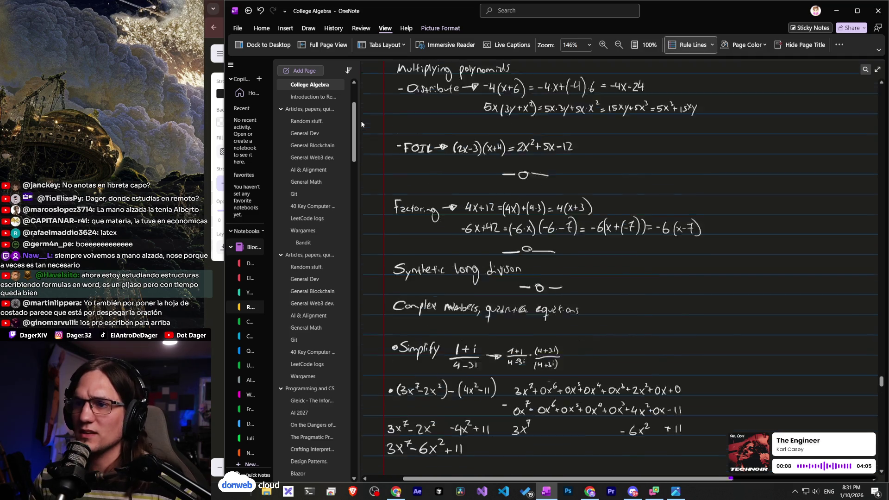
{"action": "scroll", "coordinate": [462, 232], "scroll_direction": "down", "scroll_amount": 7}
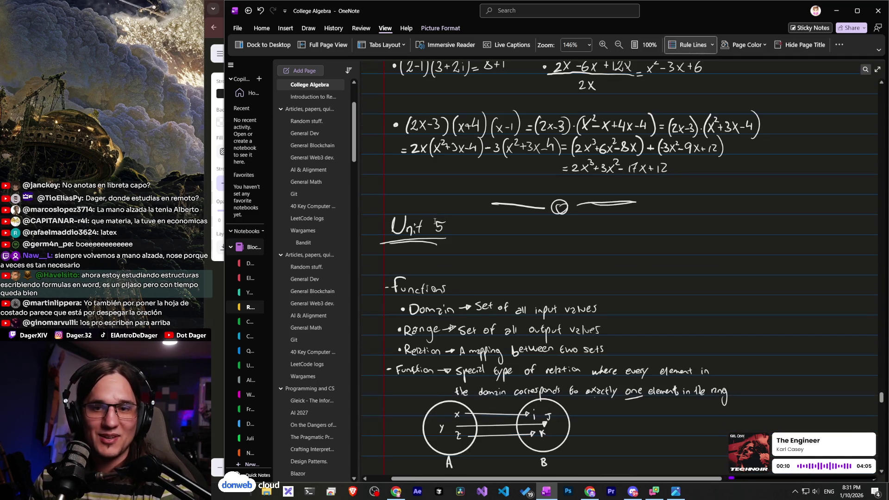
{"action": "scroll", "coordinate": [462, 233], "scroll_direction": "down", "scroll_amount": 3}
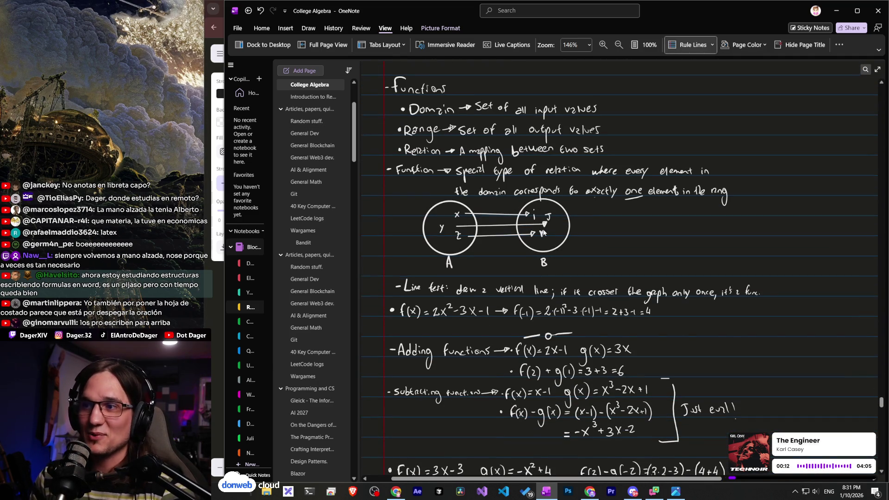
With the Draw tools, sketch an empty circle right of the A–B set mapping diagram.
{"action": "left_click", "coordinate": [617, 227]}
{"action": "left_click", "coordinate": [309, 28]}
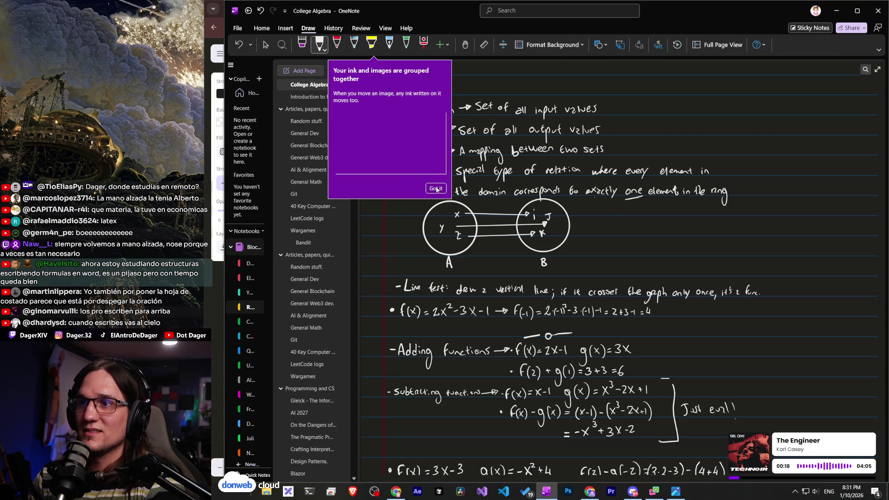
{"action": "left_click", "coordinate": [436, 189]}
{"action": "mouse_move", "coordinate": [622, 244]}
{"action": "left_mouse_down"}
{"action": "mouse_move", "coordinate": [616, 226]}
{"action": "mouse_move", "coordinate": [642, 208]}
{"action": "left_mouse_up"}
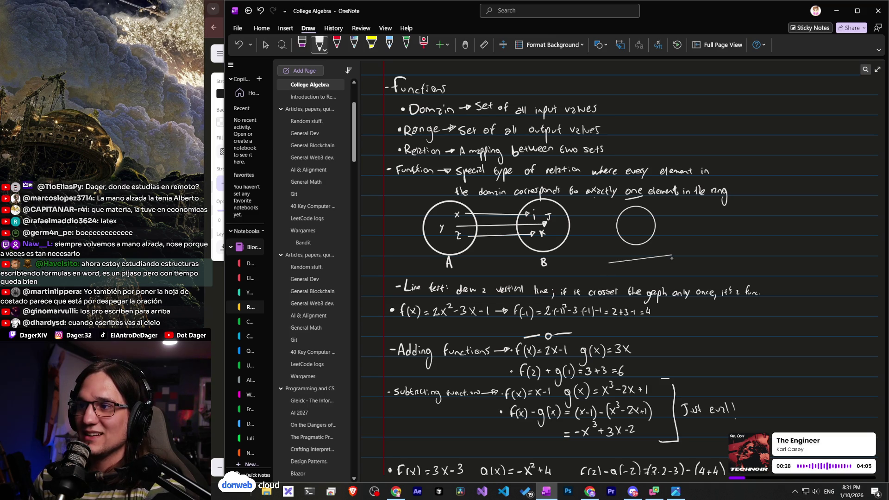
Draw a line under the new circle, then undo it with Ctrl+Z.
{"action": "left_click_drag", "start_coordinate": [655, 279], "coordinate": [656, 280]}
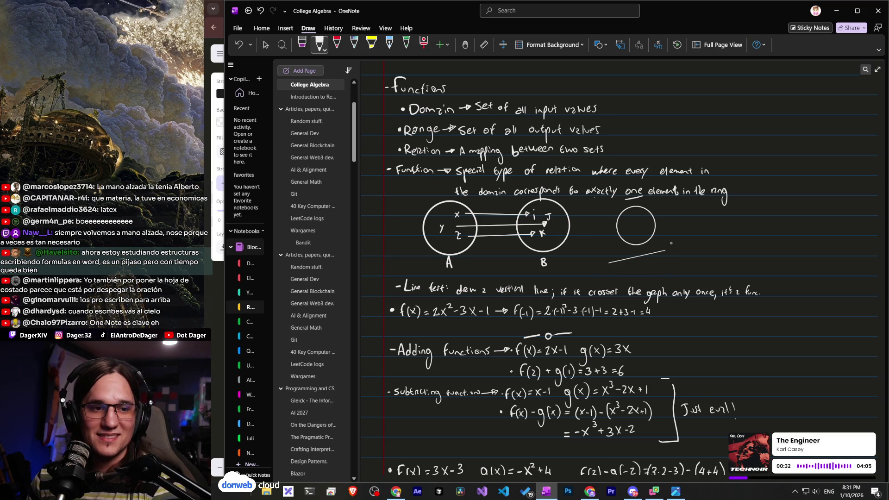
{"action": "scroll", "coordinate": [671, 242], "scroll_direction": "down", "scroll_amount": 10}
{"action": "scroll", "coordinate": [594, 198], "scroll_direction": "up", "scroll_amount": 8}
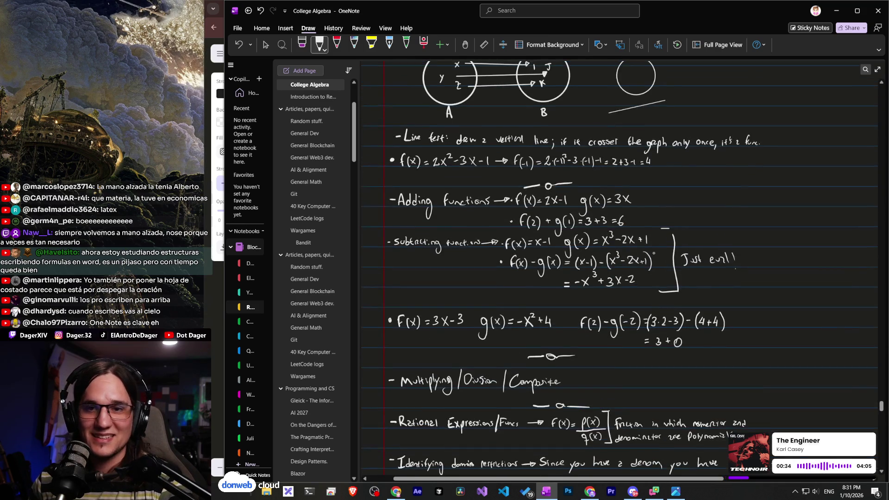
{"action": "scroll", "coordinate": [594, 199], "scroll_direction": "up", "scroll_amount": 3}
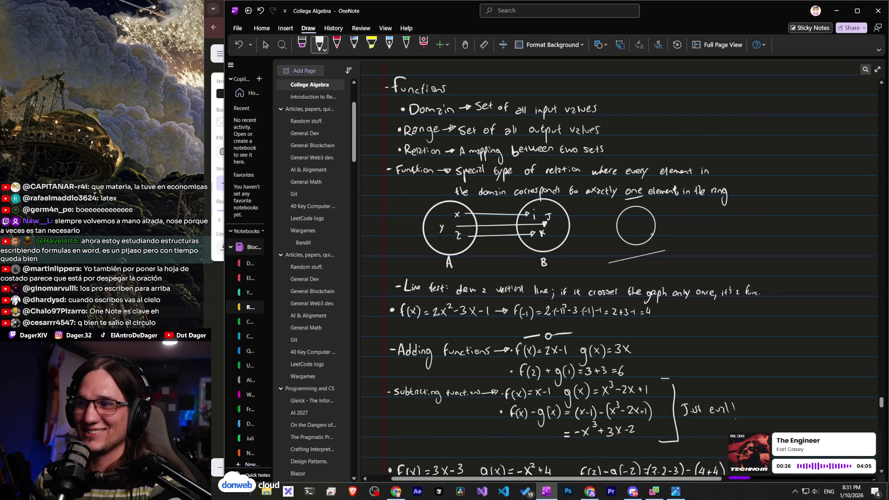
{"action": "key", "text": "ctrl+z"}
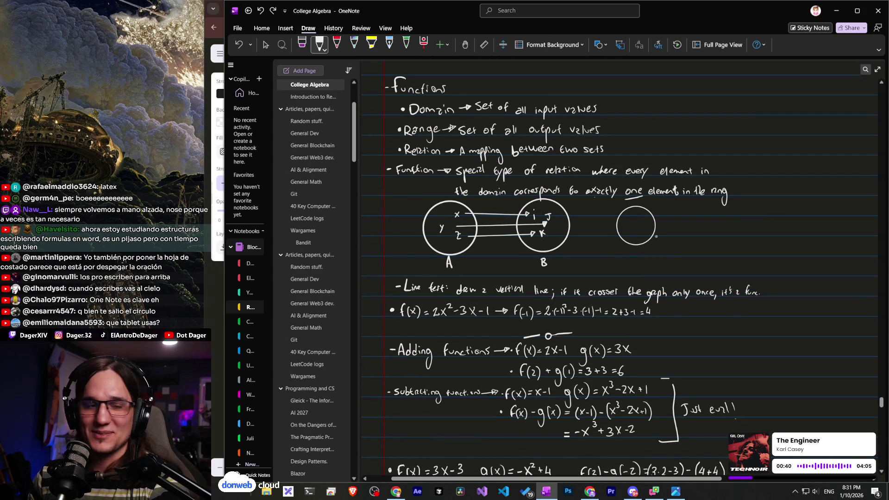
{"action": "scroll", "coordinate": [656, 236], "scroll_direction": "down", "scroll_amount": 15}
{"action": "scroll", "coordinate": [556, 222], "scroll_direction": "up", "scroll_amount": 11}
{"action": "scroll", "coordinate": [420, 205], "scroll_direction": "down", "scroll_amount": 6}
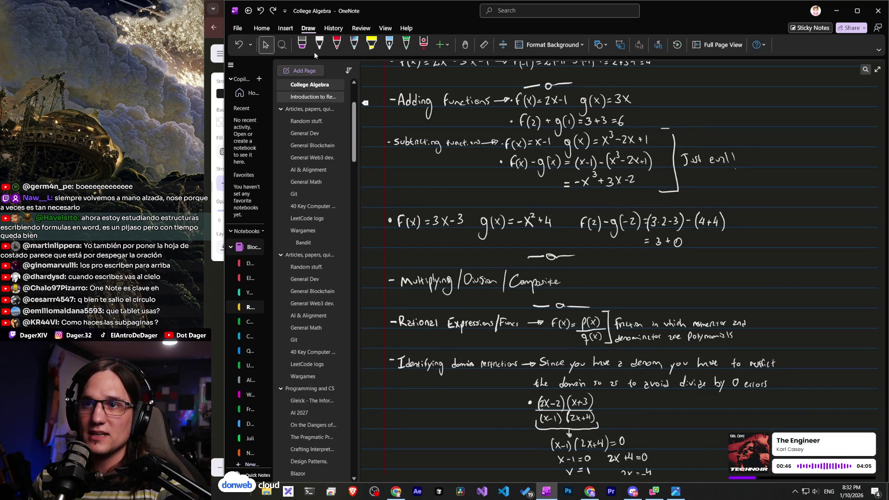
Indent Introduction to Relational Databases as a subpage under College Algebra, then return to College Algebra.
{"action": "left_click_drag", "start_coordinate": [301, 99], "coordinate": [323, 97]}
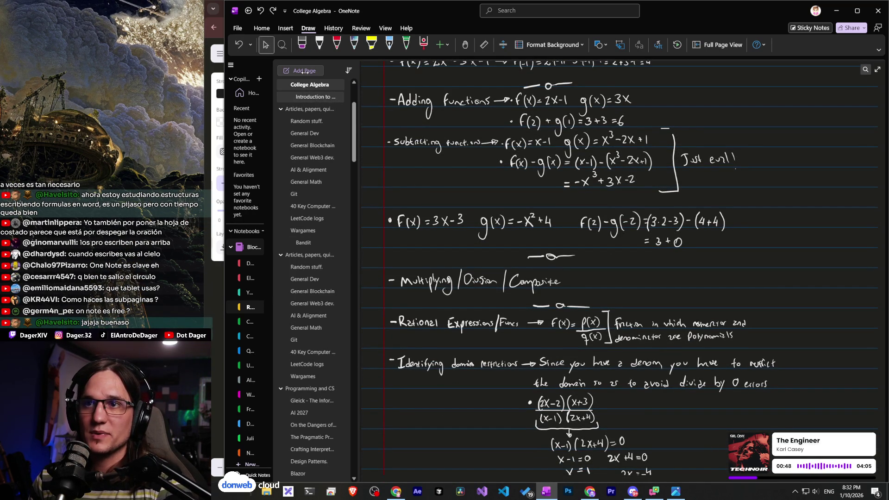
{"action": "left_click", "coordinate": [309, 98]}
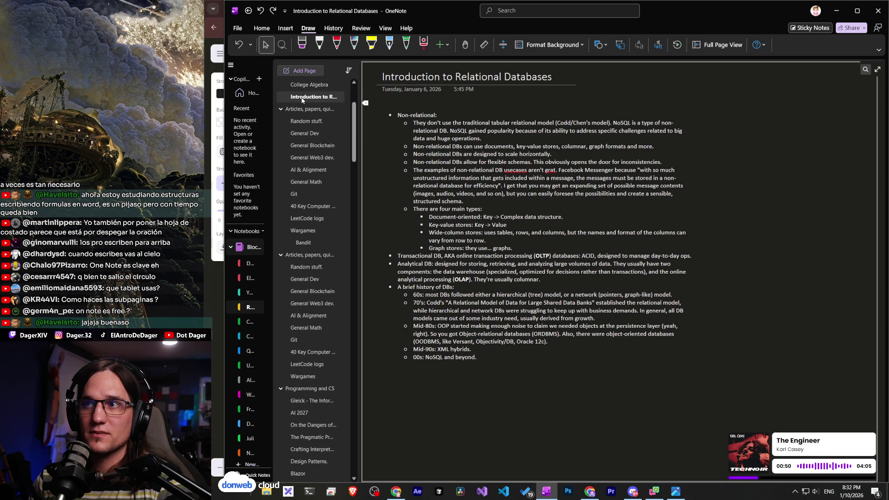
{"action": "left_click", "coordinate": [305, 87]}
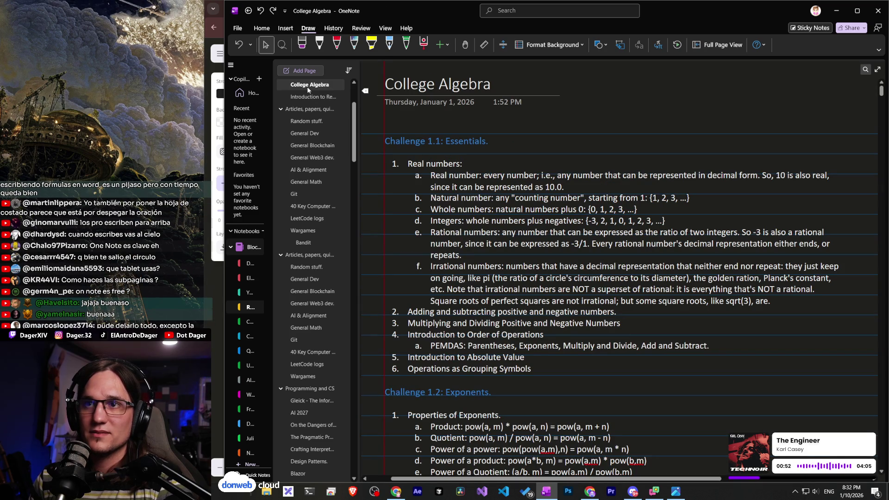
{"action": "left_click", "coordinate": [314, 96]}
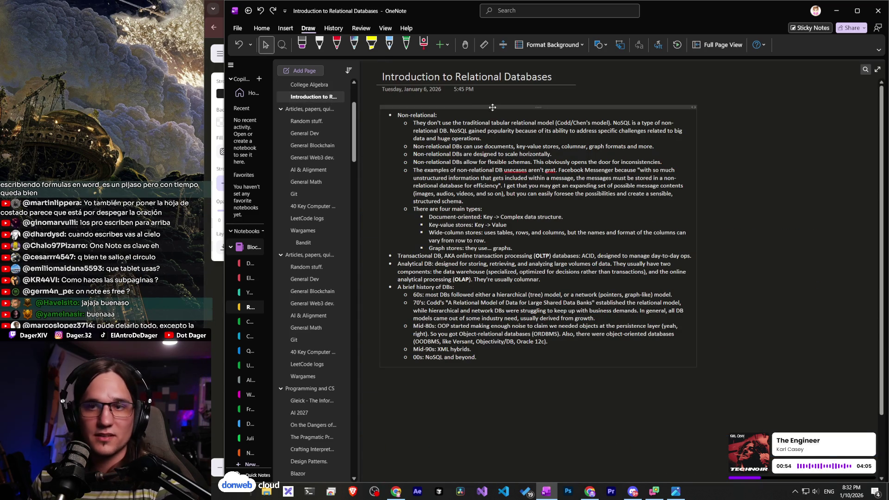
{"action": "left_click", "coordinate": [311, 86]}
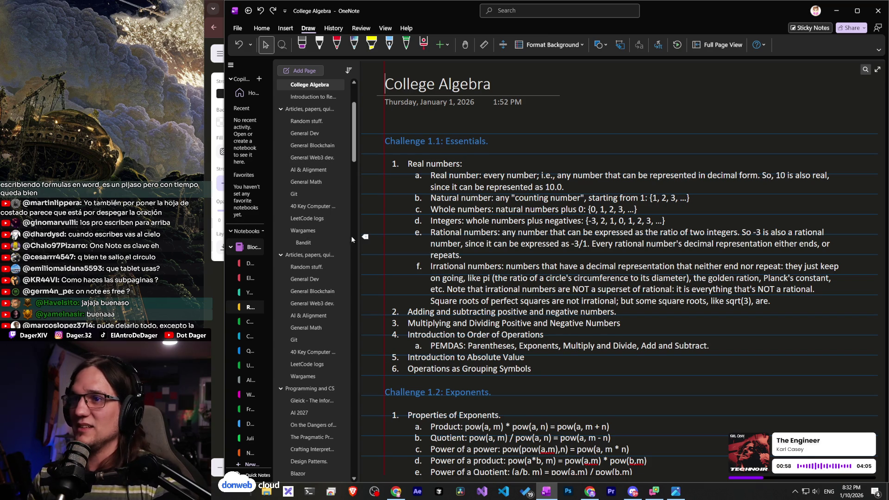
Scroll College Algebra to the factoring, synthetic division and complex-number notes.
{"action": "scroll", "coordinate": [509, 294], "scroll_direction": "down", "scroll_amount": 15}
{"action": "scroll", "coordinate": [509, 294], "scroll_direction": "down", "scroll_amount": 20}
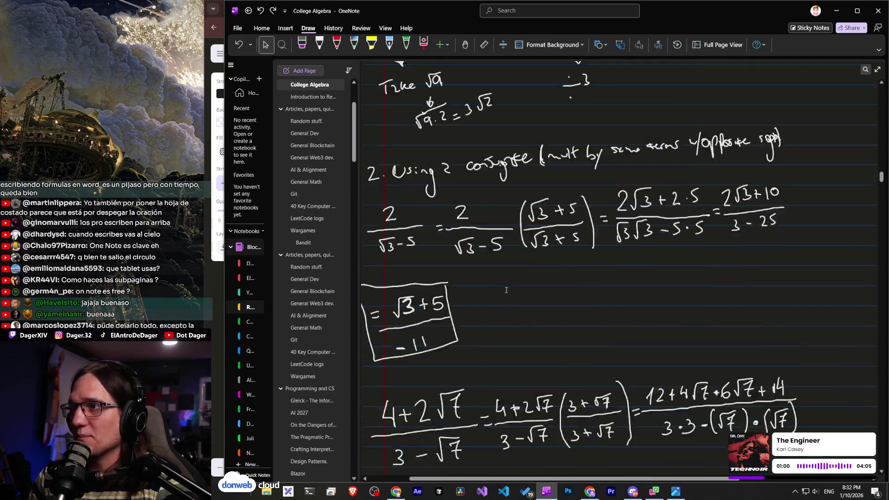
{"action": "scroll", "coordinate": [506, 290], "scroll_direction": "down", "scroll_amount": 20}
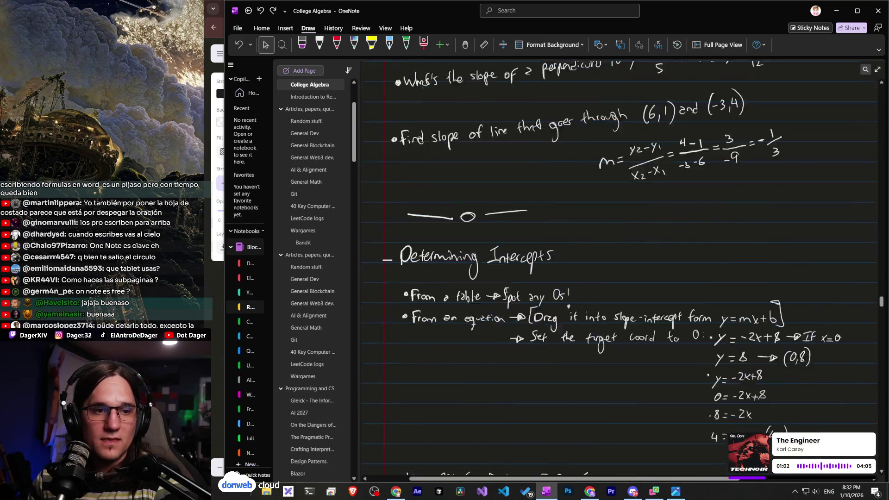
{"action": "scroll", "coordinate": [506, 290], "scroll_direction": "down", "scroll_amount": 5}
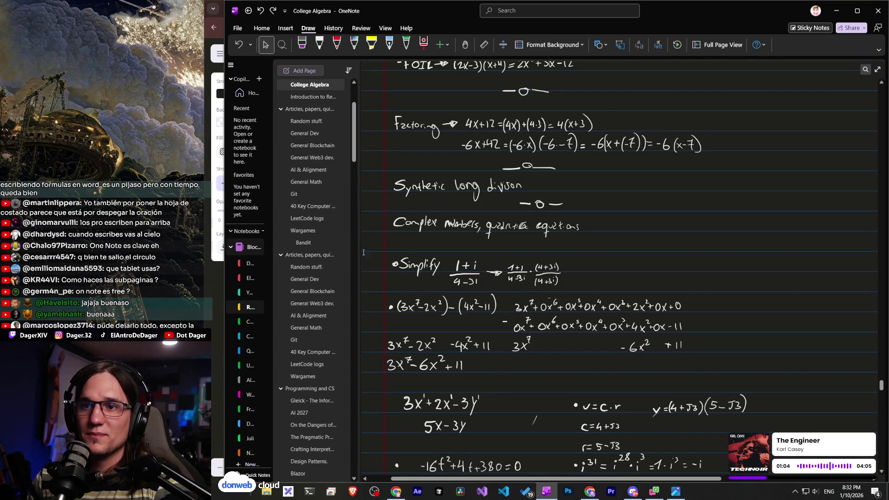
{"action": "scroll", "coordinate": [342, 105], "scroll_direction": "down", "scroll_amount": 3}
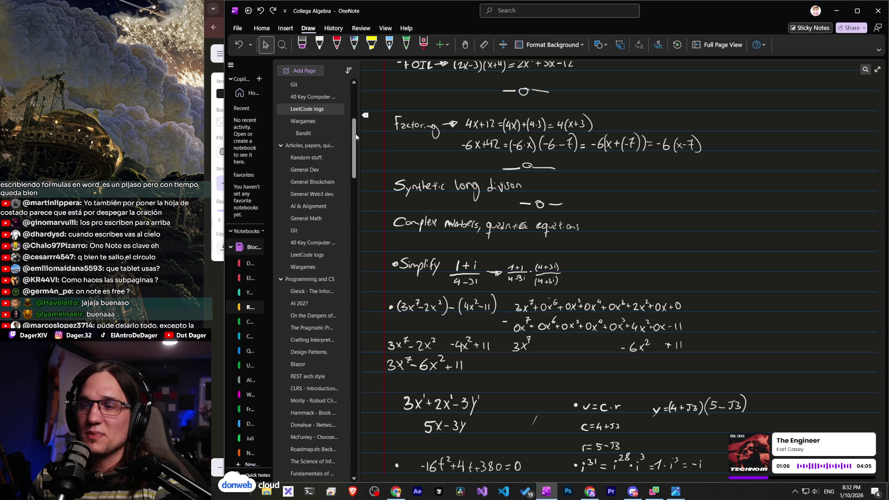
Open the [Notes] Notetaking page, then switch back to the TierMaker tier list in Chrome.
{"action": "mouse_move", "coordinate": [353, 165]}
{"action": "left_mouse_down"}
{"action": "mouse_move", "coordinate": [340, 327]}
{"action": "mouse_move", "coordinate": [347, 276]}
{"action": "mouse_move", "coordinate": [345, 440]}
{"action": "left_mouse_up"}
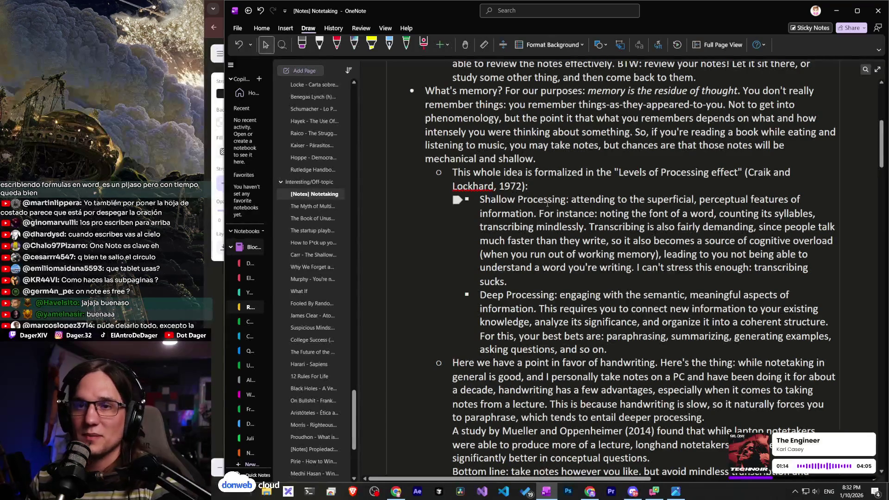
{"action": "key", "text": "alt+Tab"}
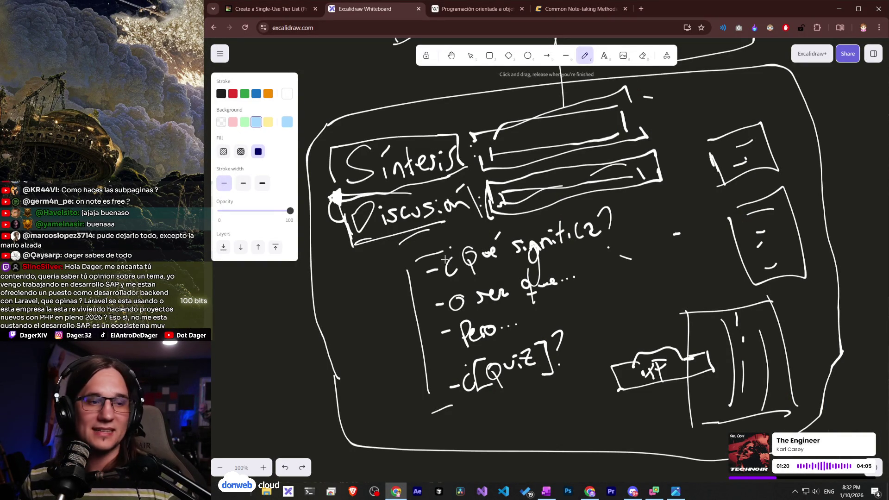
{"action": "left_click", "coordinate": [228, 9]}
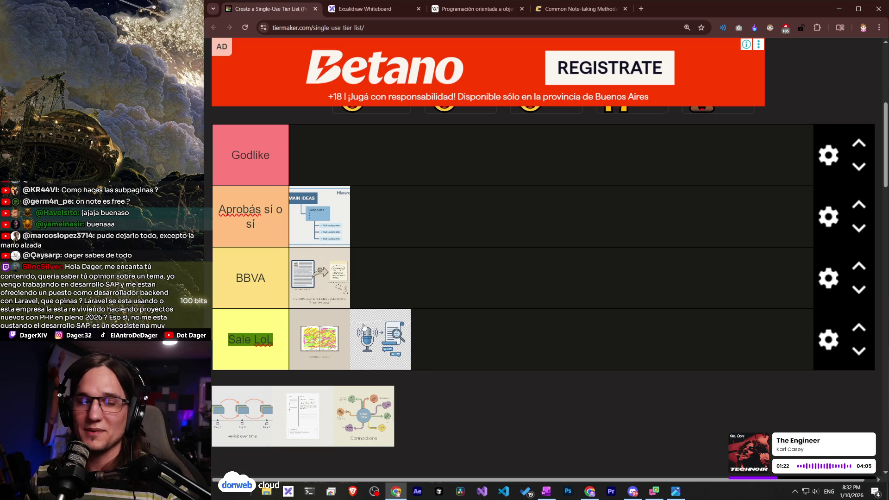
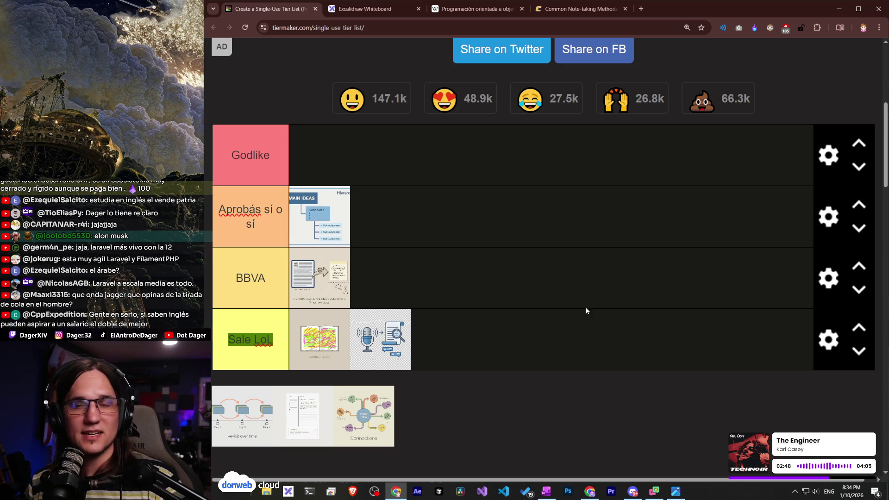
Scroll through the note-taking methods article.
{"action": "mouse_move", "coordinate": [633, 491]}
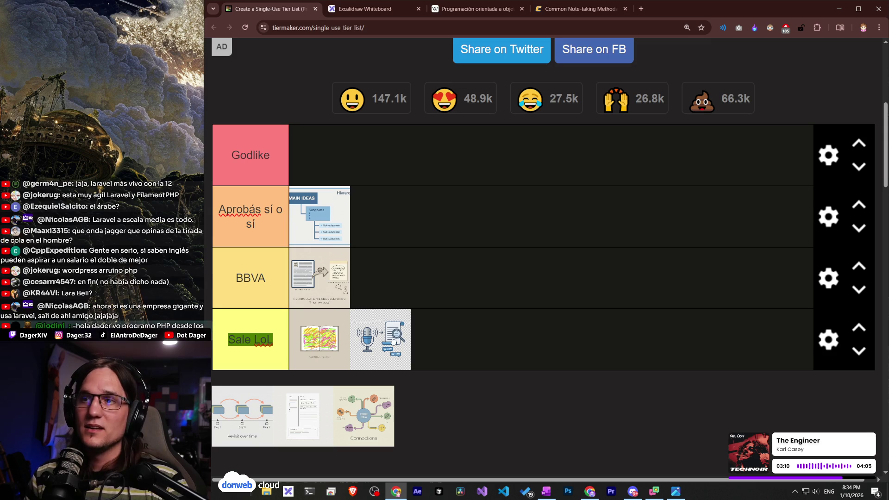
{"action": "scroll", "coordinate": [545, 267], "scroll_direction": "down", "scroll_amount": 1}
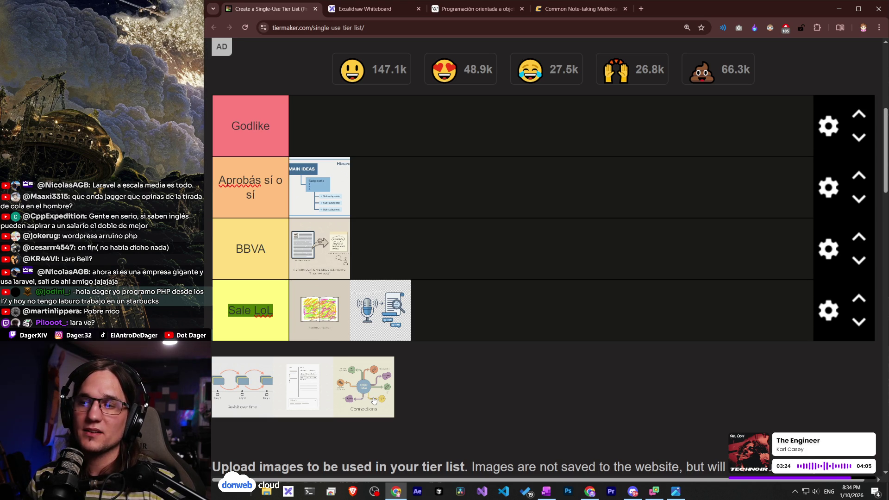
{"action": "left_click", "coordinate": [577, 8]}
{"action": "scroll", "coordinate": [546, 259], "scroll_direction": "down", "scroll_amount": 5}
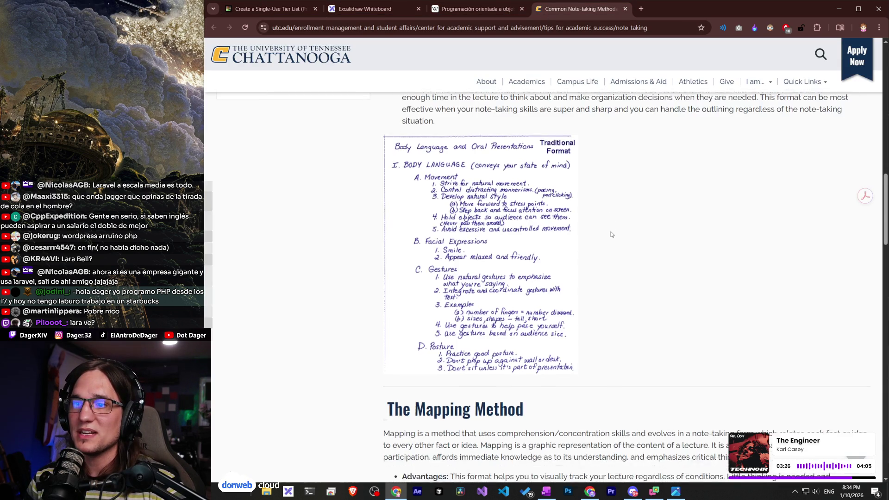
{"action": "scroll", "coordinate": [554, 299], "scroll_direction": "down", "scroll_amount": 7}
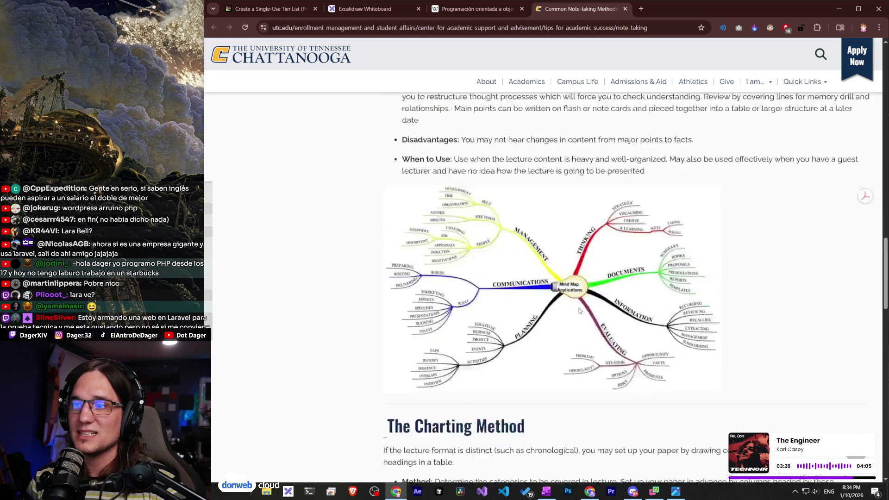
{"action": "scroll", "coordinate": [554, 300], "scroll_direction": "down", "scroll_amount": 8}
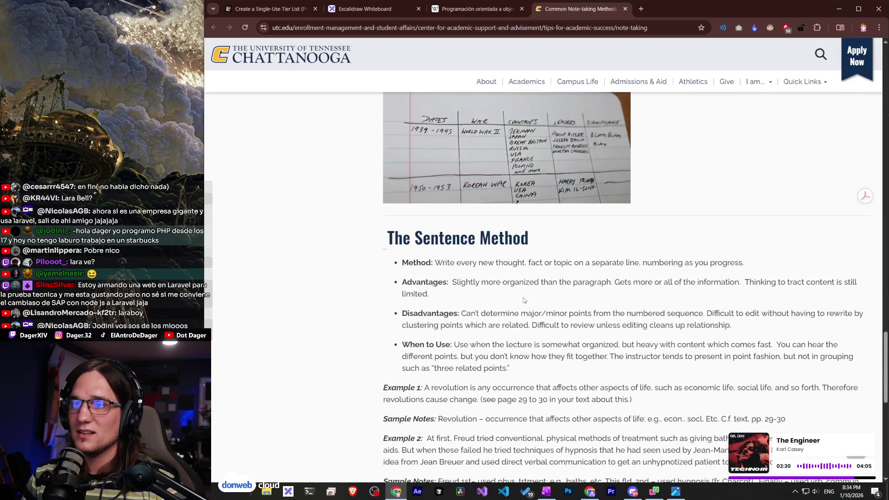
{"action": "scroll", "coordinate": [525, 300], "scroll_direction": "up", "scroll_amount": 5}
{"action": "scroll", "coordinate": [525, 300], "scroll_direction": "up", "scroll_amount": 5}
Search Google for 'mind mapping' and 'concept mapping' in two new tabs.
{"action": "key", "text": "ctrl+t"}
{"action": "type", "text": "mi"}
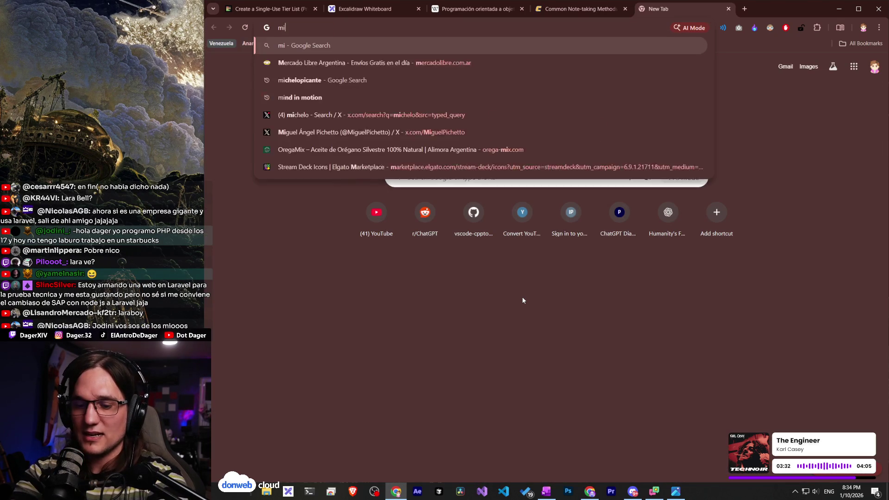
{"action": "type", "text": "nd mapping"}
{"action": "key", "text": "Return"}
{"action": "key", "text": "ctrl+t"}
{"action": "type", "text": "concept "}
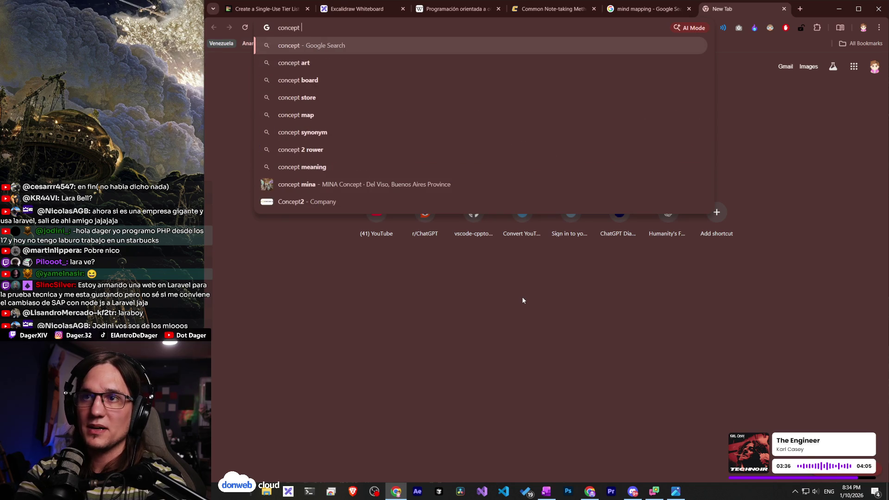
{"action": "type", "text": "mapping"}
{"action": "key", "text": "Return"}
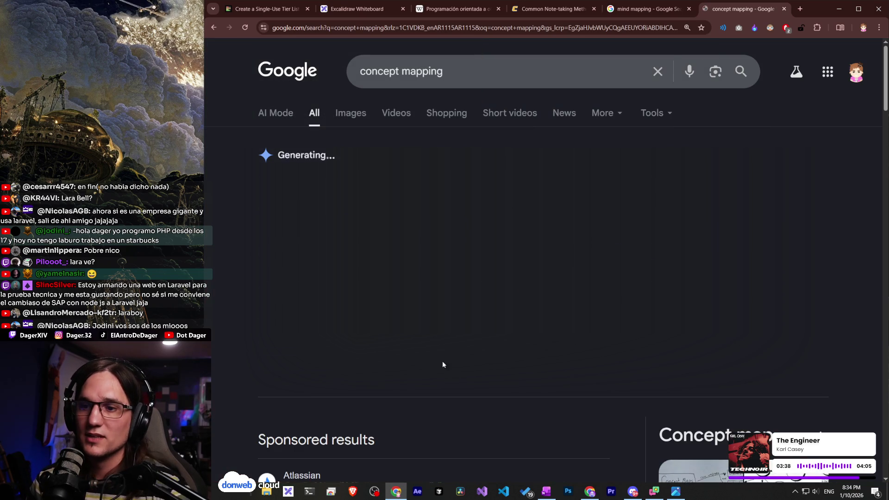
Switch both searches to image results, preview the first mind map, then return to Excalidraw.
{"action": "scroll", "coordinate": [510, 233], "scroll_direction": "down", "scroll_amount": 5}
{"action": "scroll", "coordinate": [479, 176], "scroll_direction": "up", "scroll_amount": 5}
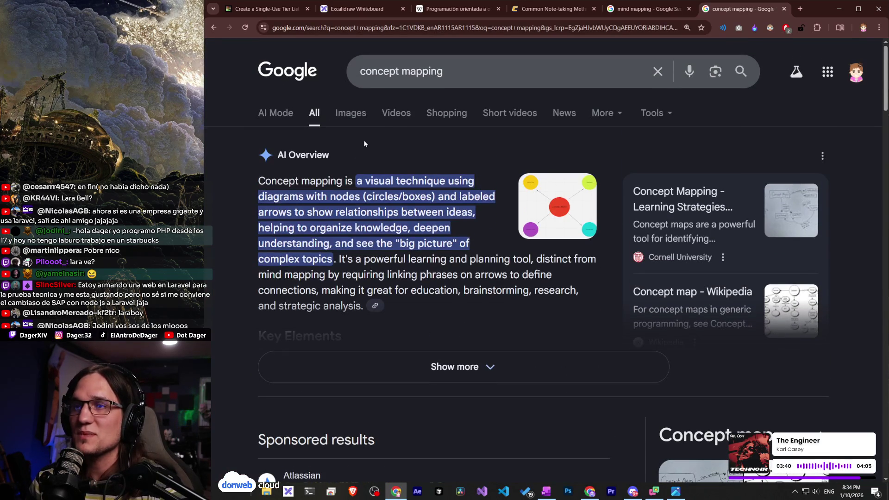
{"action": "left_click", "coordinate": [351, 113]}
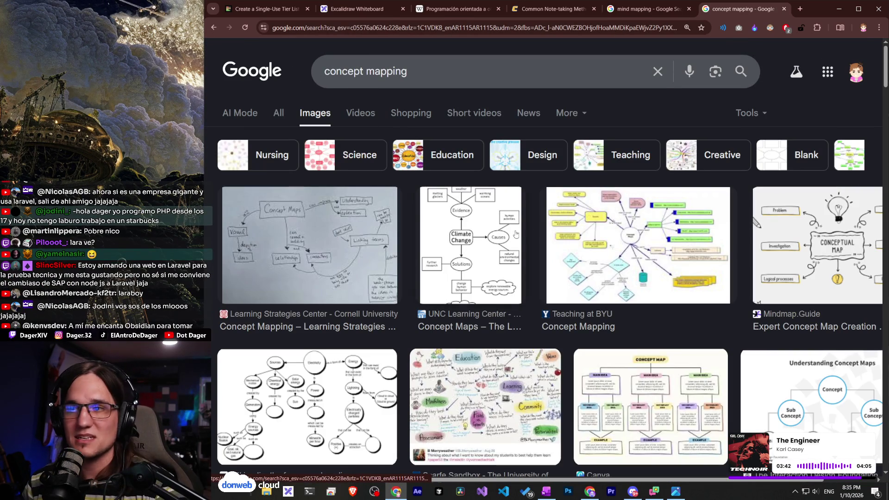
{"action": "key", "text": "ctrl+shift+Tab"}
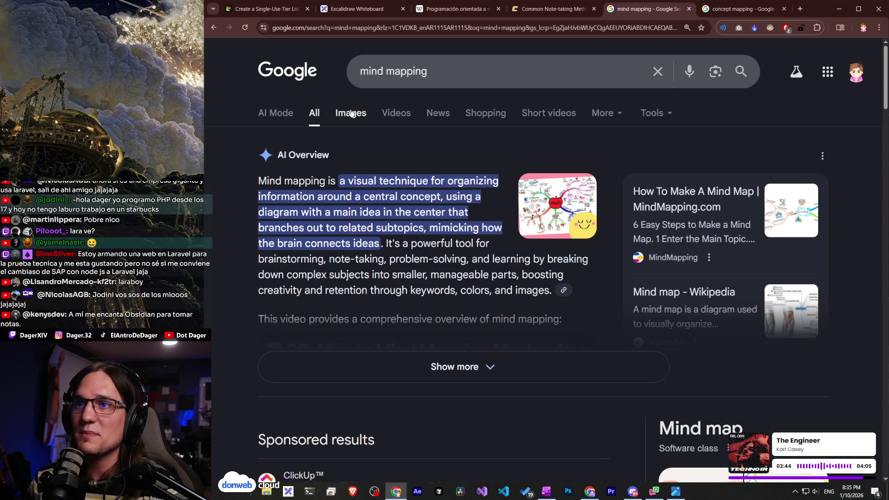
{"action": "left_click", "coordinate": [351, 114]}
{"action": "left_click", "coordinate": [300, 246]}
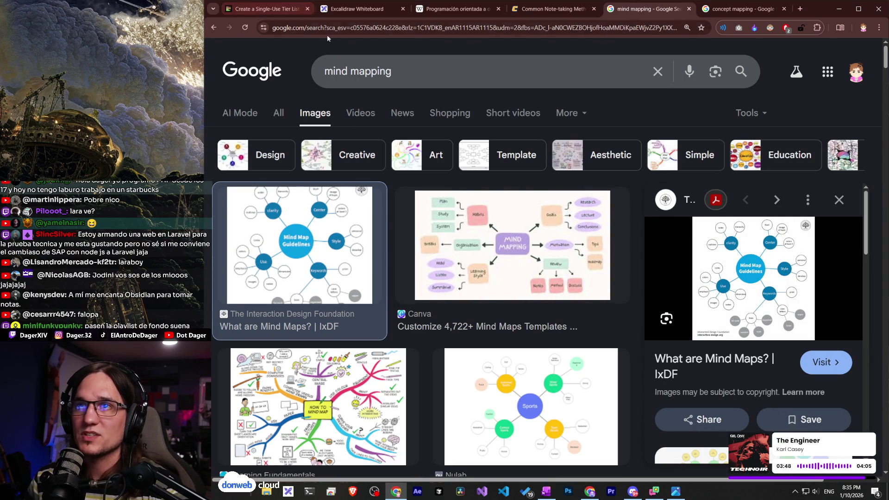
{"action": "left_click", "coordinate": [356, 9]}
{"action": "scroll", "coordinate": [545, 262], "scroll_direction": "down", "scroll_amount": 5}
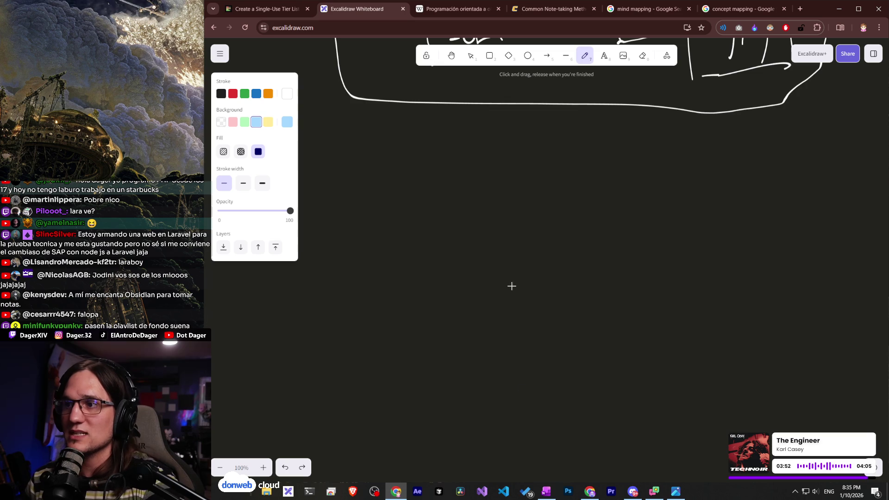
Pencil two circles, one below the template and one above-left, each with a handwritten word.
{"action": "mouse_move", "coordinate": [512, 311]}
{"action": "left_mouse_down"}
{"action": "mouse_move", "coordinate": [536, 227]}
{"action": "mouse_move", "coordinate": [508, 319]}
{"action": "left_mouse_up"}
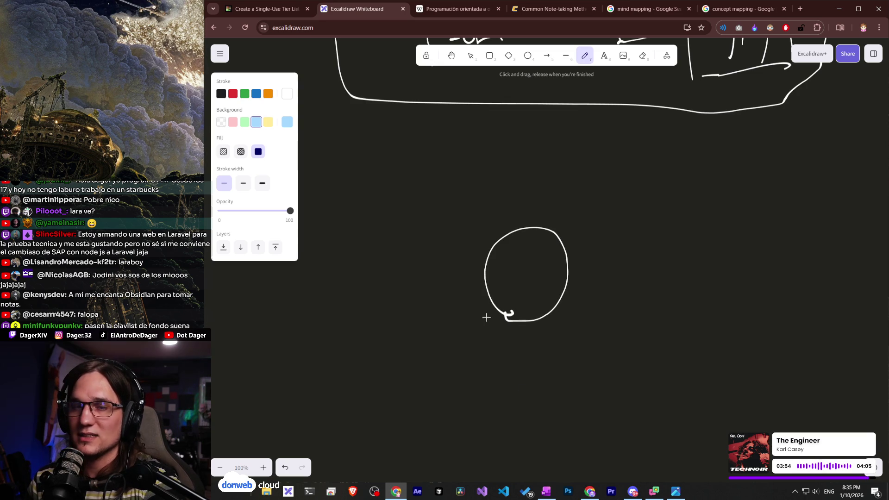
{"action": "mouse_move", "coordinate": [501, 265]}
{"action": "left_mouse_down"}
{"action": "mouse_move", "coordinate": [504, 293]}
{"action": "mouse_move", "coordinate": [505, 280]}
{"action": "mouse_move", "coordinate": [513, 291]}
{"action": "mouse_move", "coordinate": [523, 270]}
{"action": "mouse_move", "coordinate": [561, 272]}
{"action": "left_mouse_up"}
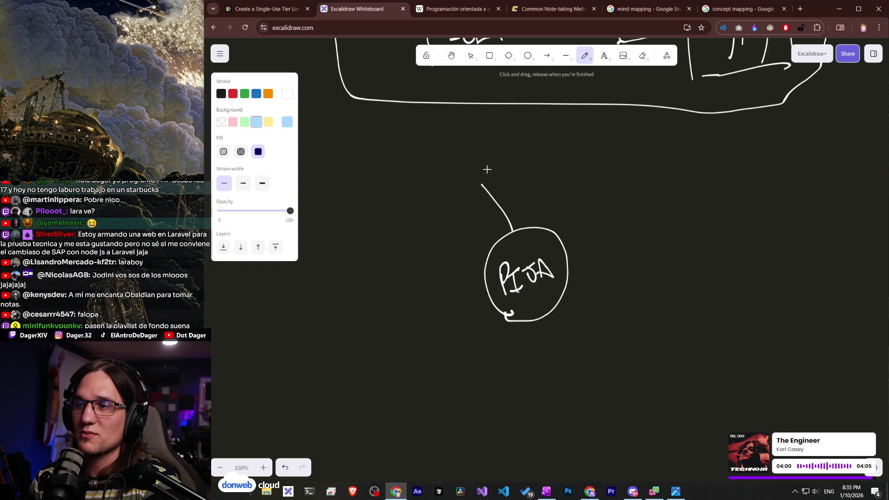
{"action": "mouse_move", "coordinate": [477, 131]}
{"action": "left_mouse_down"}
{"action": "mouse_move", "coordinate": [427, 187]}
{"action": "mouse_move", "coordinate": [391, 121]}
{"action": "mouse_move", "coordinate": [479, 134]}
{"action": "left_mouse_up"}
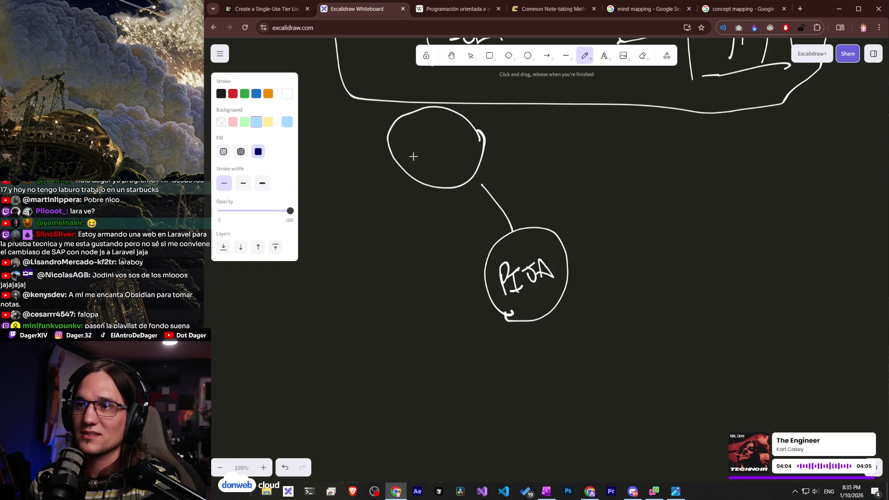
{"action": "left_click_drag", "start_coordinate": [422, 159], "coordinate": [463, 137]}
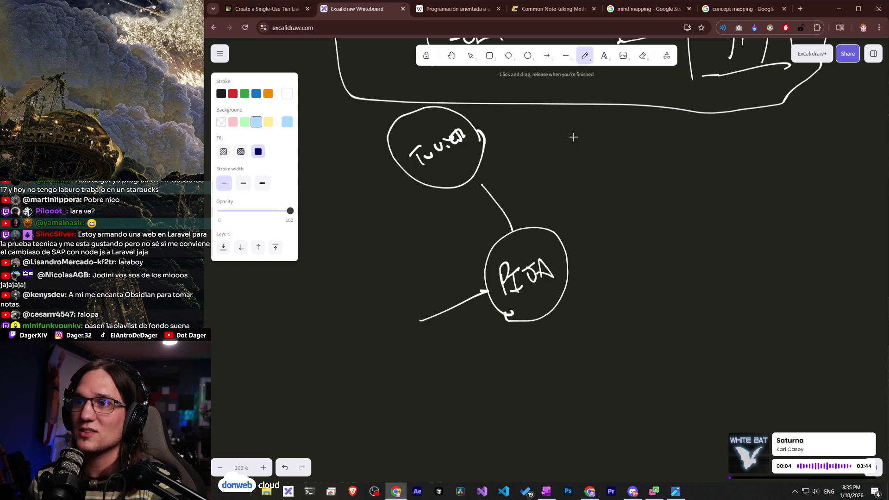
{"action": "left_click", "coordinate": [649, 8]}
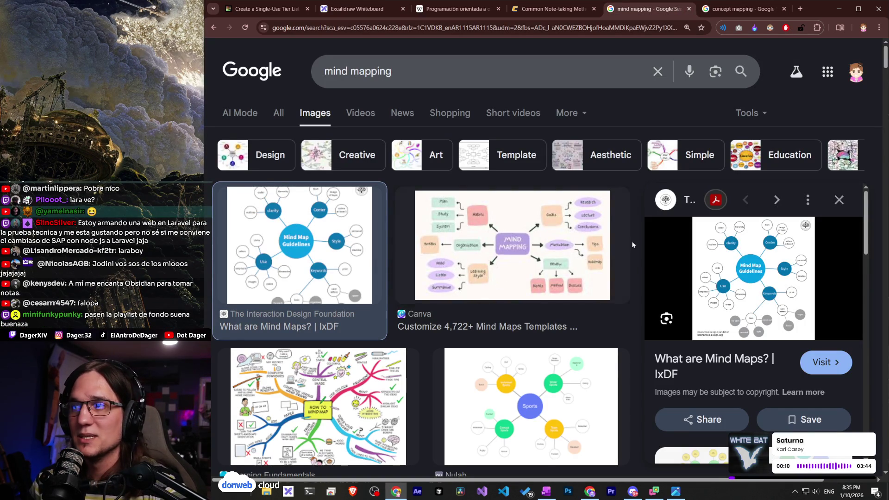
Preview the Cornell concept-map example among the concept mapping images, then return to Excalidraw.
{"action": "scroll", "coordinate": [538, 277], "scroll_direction": "down", "scroll_amount": 8}
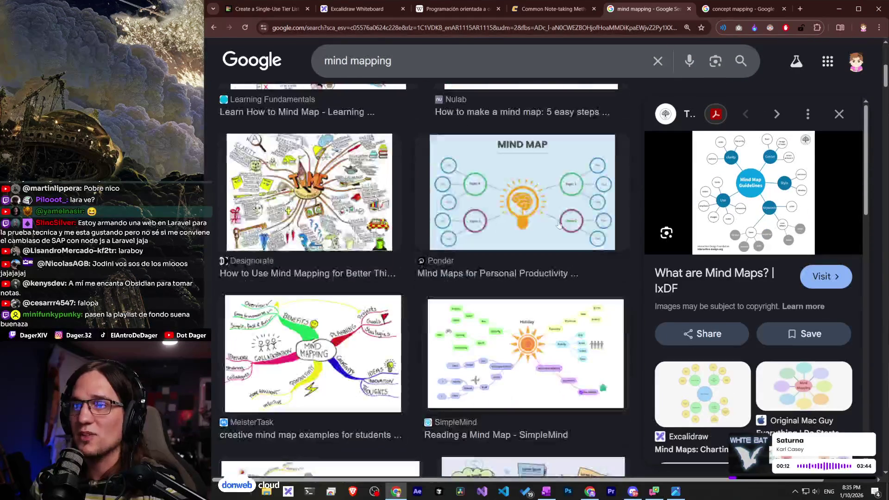
{"action": "left_click", "coordinate": [746, 14]}
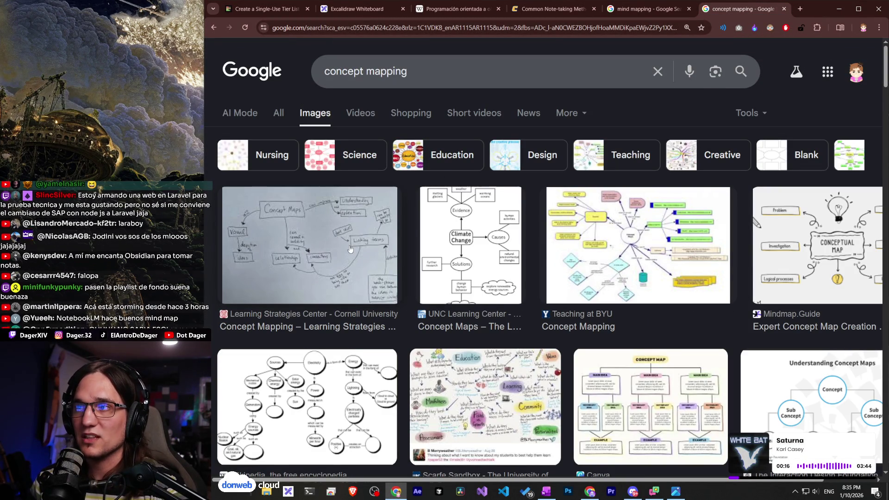
{"action": "left_click", "coordinate": [384, 273]}
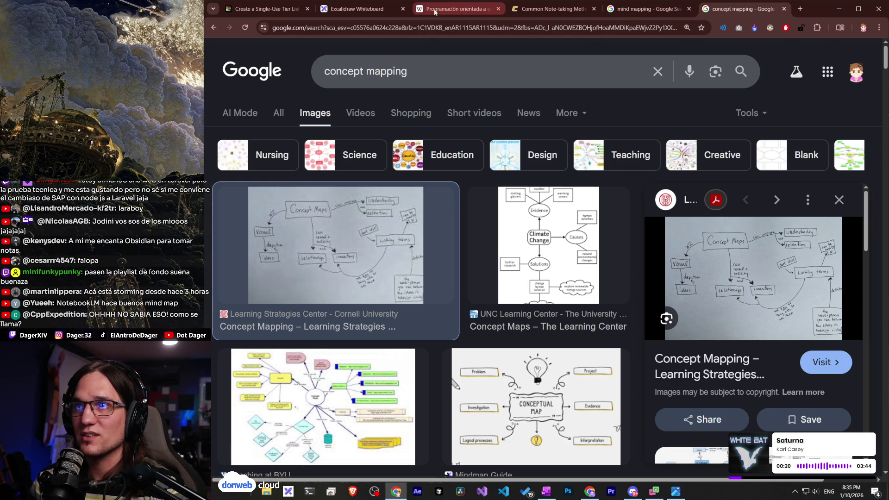
{"action": "left_click", "coordinate": [359, 8]}
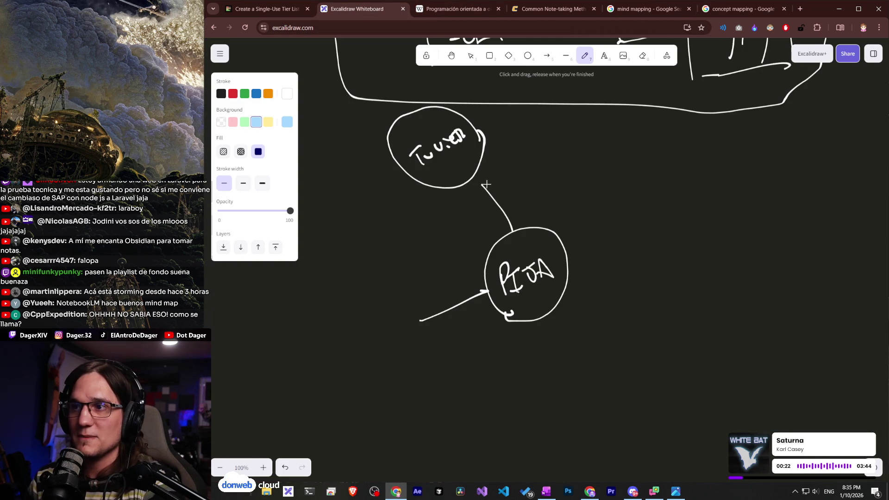
Give the connector an arrowhead at the upper circle and handwrite 'LÉ GUSTA' beside it.
{"action": "left_click_drag", "start_coordinate": [477, 190], "coordinate": [482, 185]}
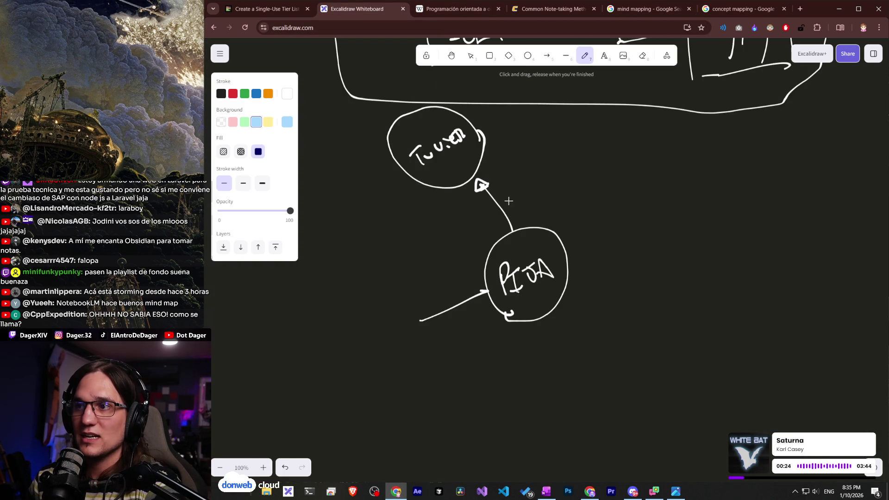
{"action": "mouse_move", "coordinate": [550, 183]}
{"action": "left_mouse_down"}
{"action": "mouse_move", "coordinate": [563, 168]}
{"action": "mouse_move", "coordinate": [565, 179]}
{"action": "left_mouse_up"}
{"action": "left_click_drag", "start_coordinate": [572, 160], "coordinate": [597, 163]}
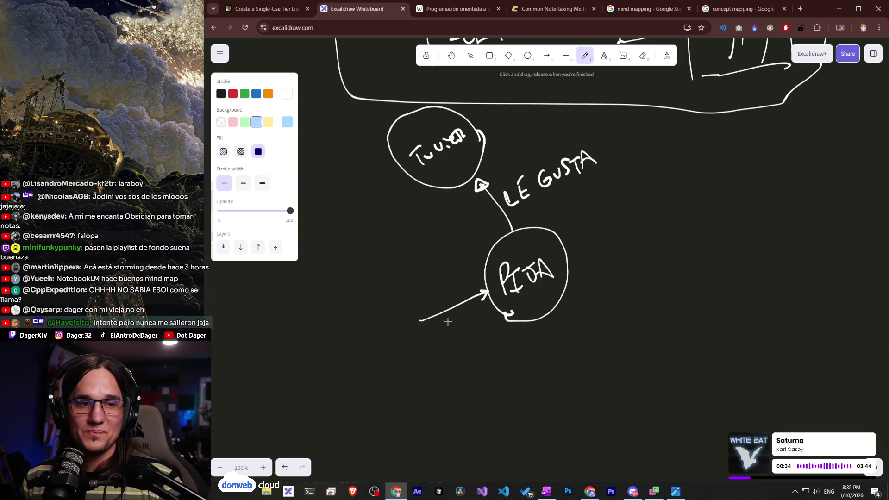
{"action": "left_click", "coordinate": [630, 13]}
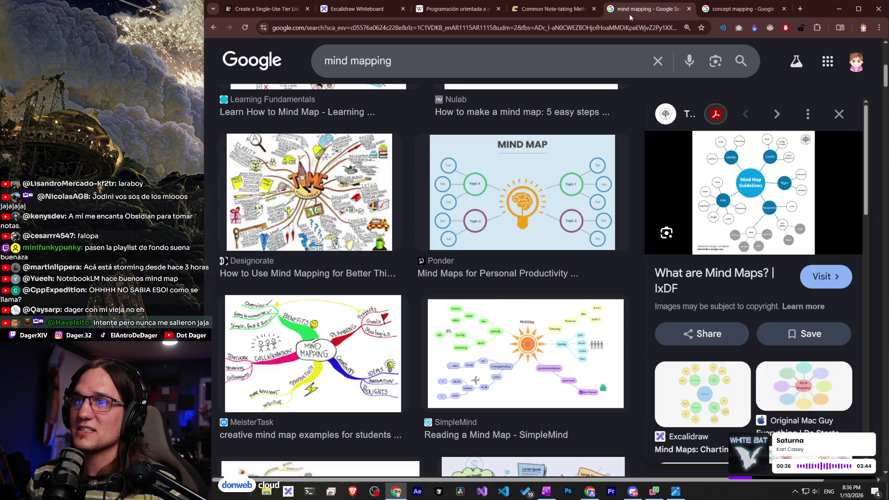
Glance over both search tabs, then set the Excalidraw background swatch to transparent.
{"action": "scroll", "coordinate": [556, 273], "scroll_direction": "up", "scroll_amount": 8}
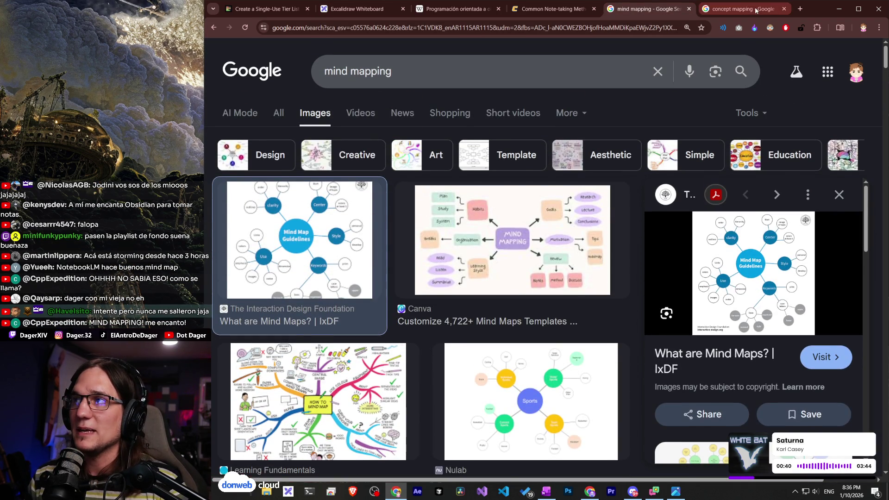
{"action": "left_click", "coordinate": [756, 11]}
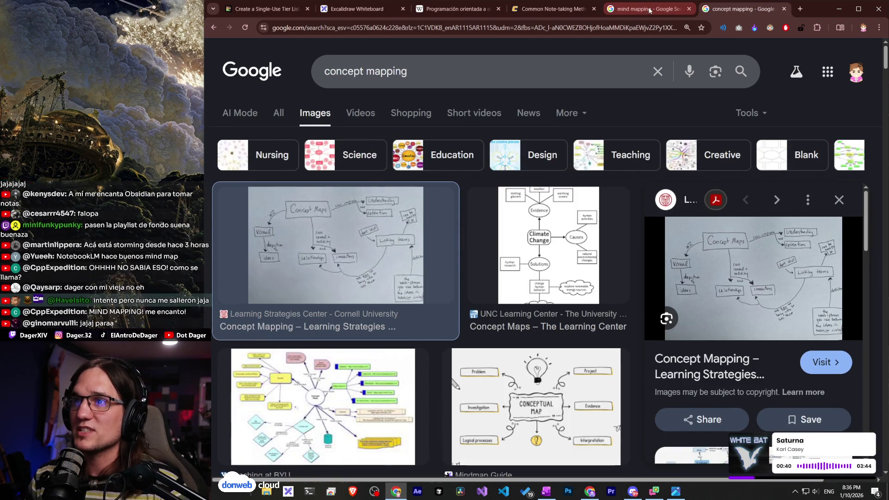
{"action": "left_click", "coordinate": [646, 9]}
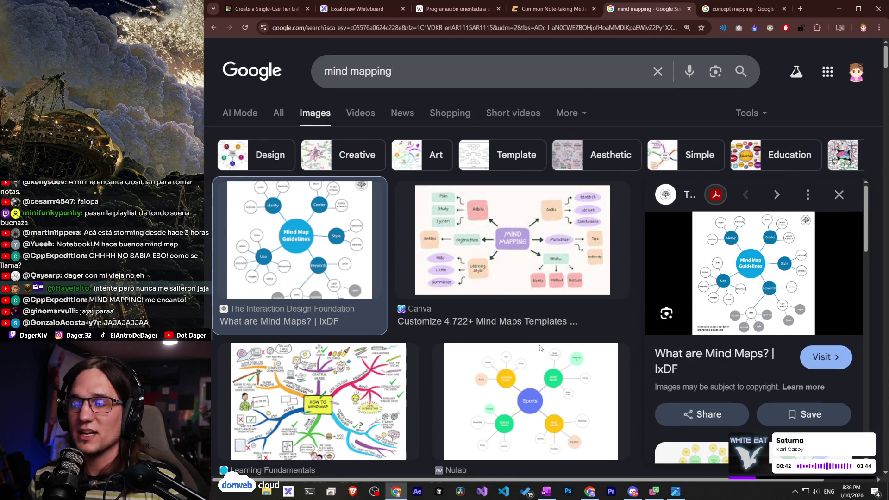
{"action": "left_click", "coordinate": [369, 13]}
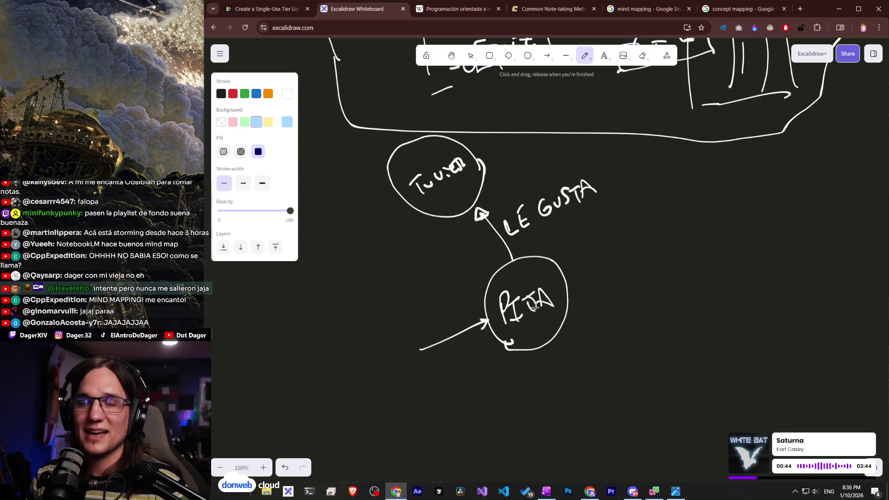
{"action": "scroll", "coordinate": [526, 298], "scroll_direction": "down", "scroll_amount": 3}
{"action": "scroll", "coordinate": [525, 299], "scroll_direction": "up", "scroll_amount": 2}
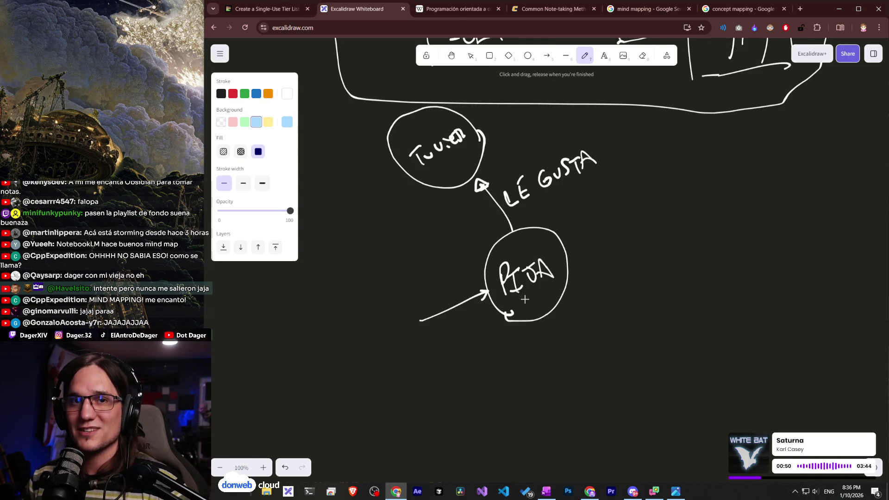
{"action": "scroll", "coordinate": [524, 299], "scroll_direction": "down", "scroll_amount": 2}
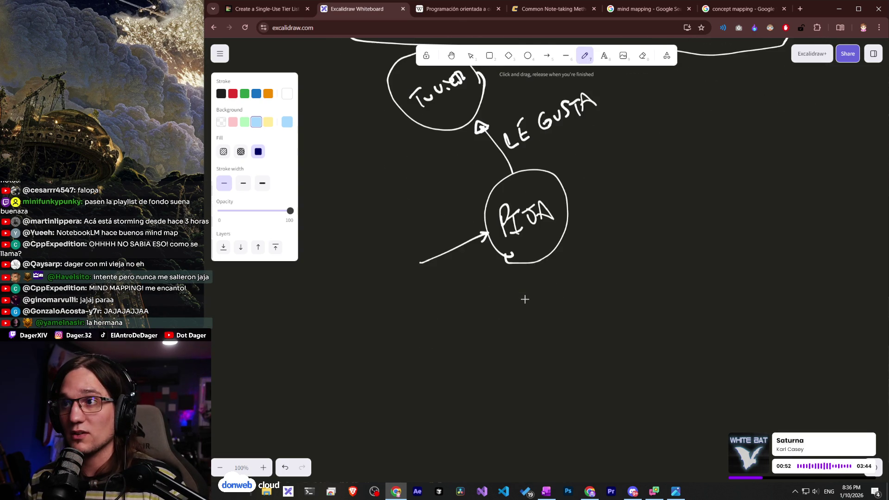
{"action": "scroll", "coordinate": [525, 299], "scroll_direction": "up", "scroll_amount": 1}
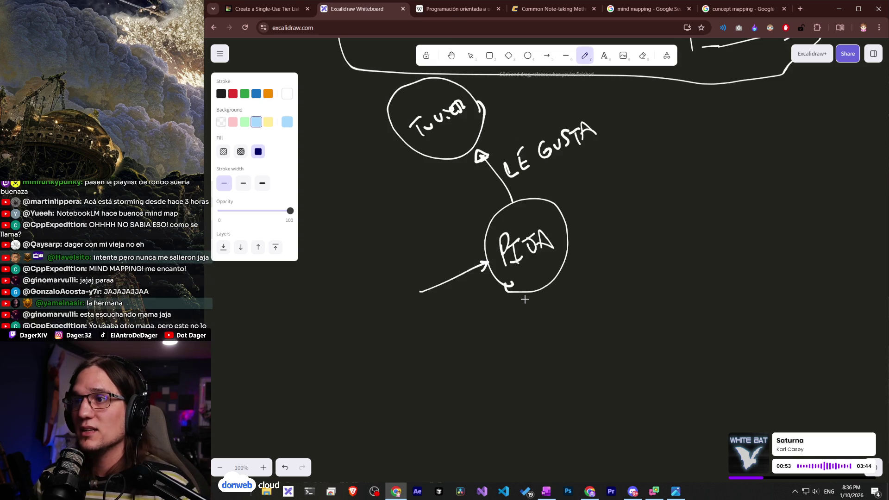
{"action": "left_click", "coordinate": [221, 122]}
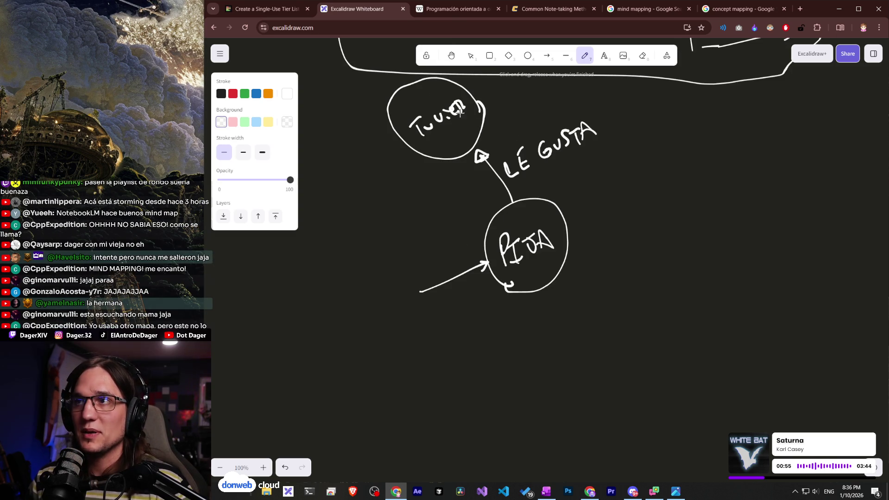
Compare another concept map example with the Cornell preview, then return to Excalidraw.
{"action": "left_click", "coordinate": [649, 9]}
{"action": "left_click", "coordinate": [743, 6]}
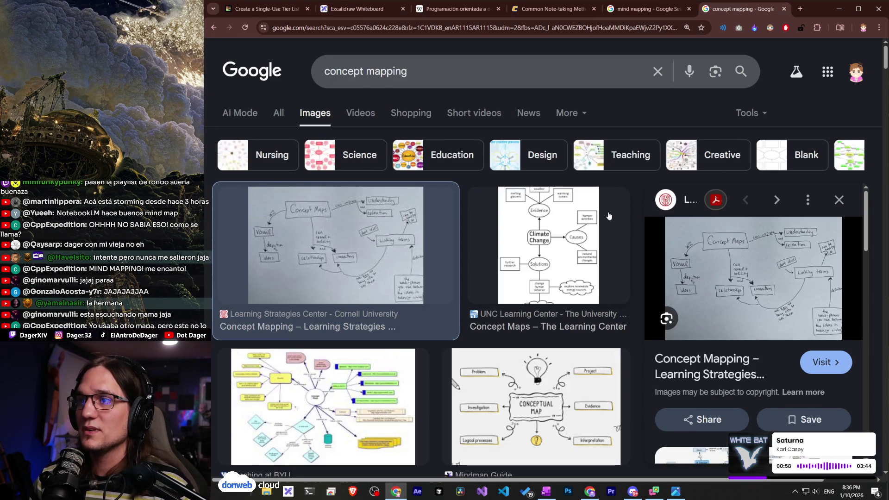
{"action": "left_click", "coordinate": [472, 241]}
{"action": "left_click", "coordinate": [373, 259]}
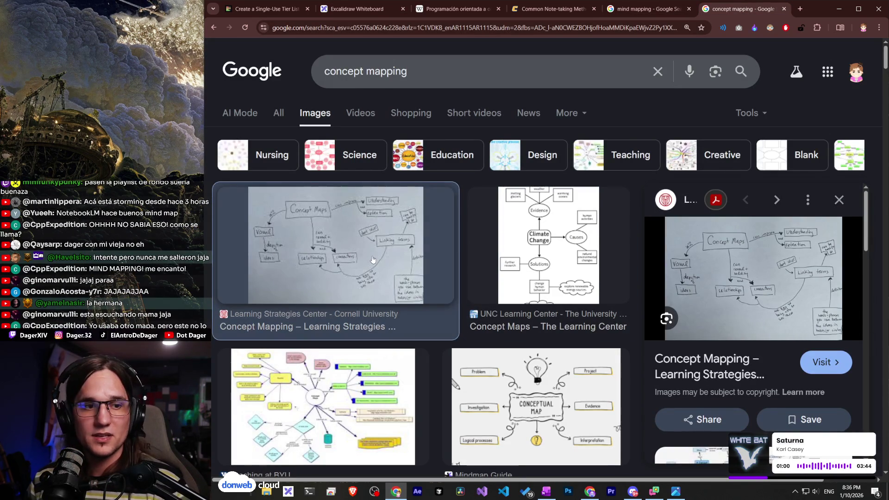
{"action": "left_click", "coordinate": [325, 14]}
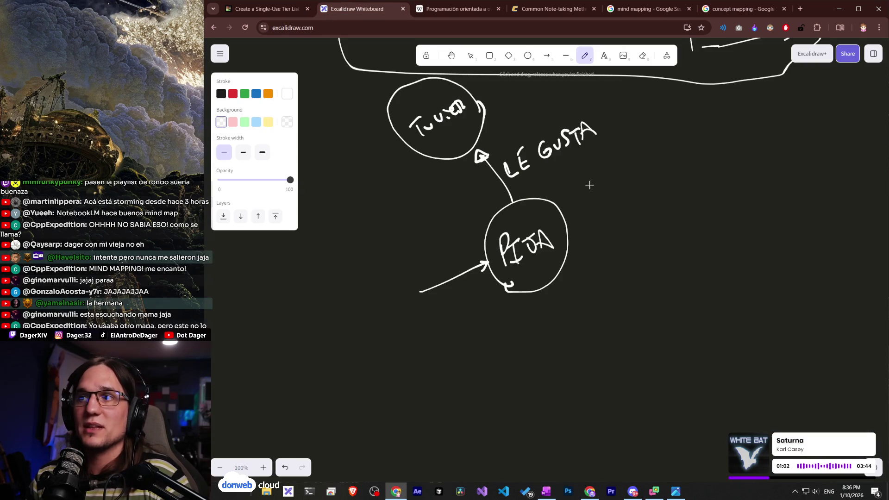
Finish writing NICO in the left circle, then box the 'Quiere' label and thicken its arrow.
{"action": "scroll", "coordinate": [571, 253], "scroll_direction": "down", "scroll_amount": 1}
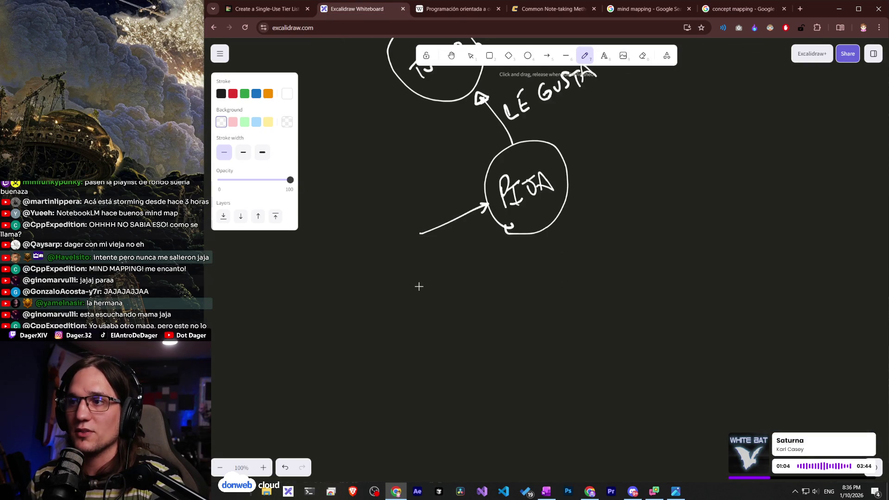
{"action": "scroll", "coordinate": [419, 286], "scroll_direction": "down", "scroll_amount": 3}
{"action": "scroll", "coordinate": [533, 107], "scroll_direction": "up", "scroll_amount": 5}
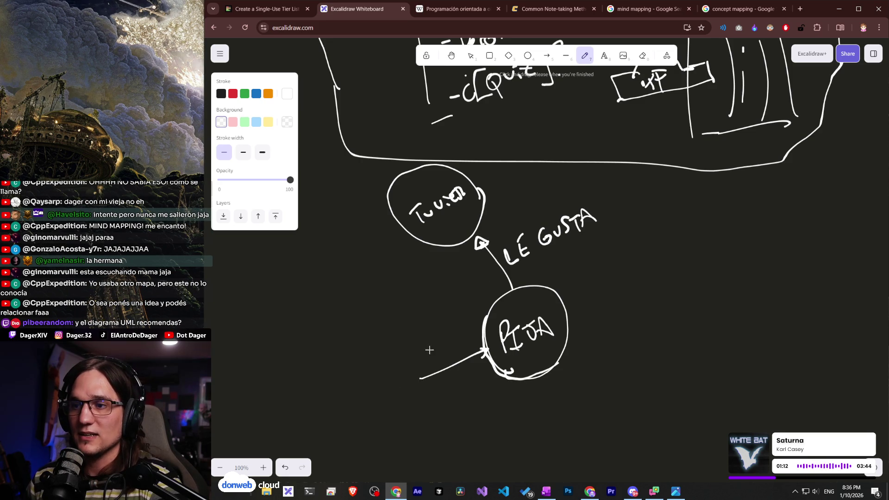
{"action": "scroll", "coordinate": [427, 343], "scroll_direction": "down", "scroll_amount": 4}
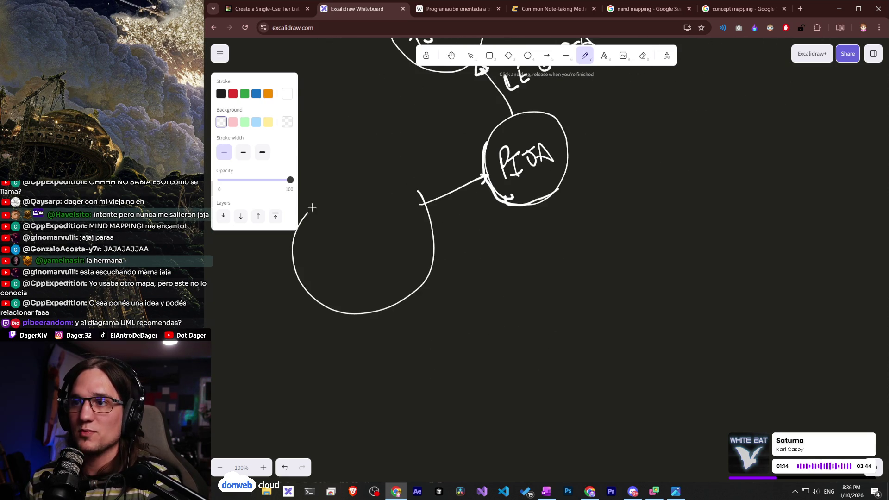
{"action": "left_click_drag", "start_coordinate": [379, 231], "coordinate": [374, 233]}
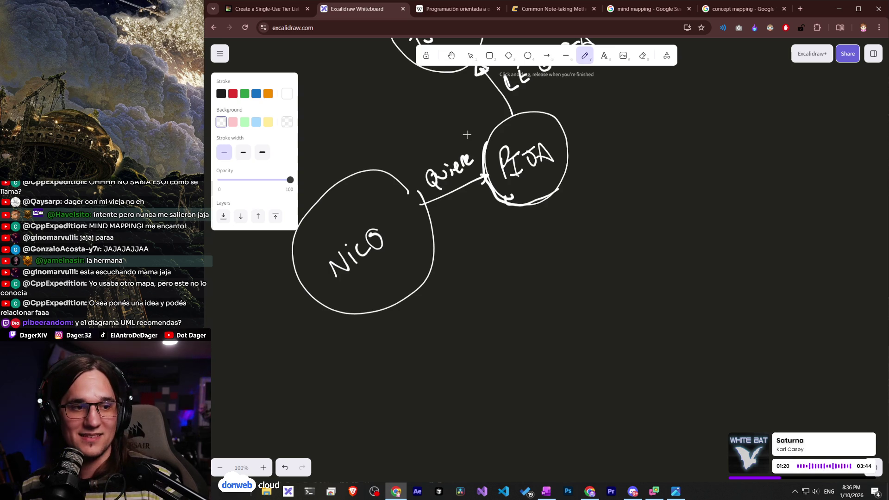
{"action": "scroll", "coordinate": [530, 195], "scroll_direction": "up", "scroll_amount": 3}
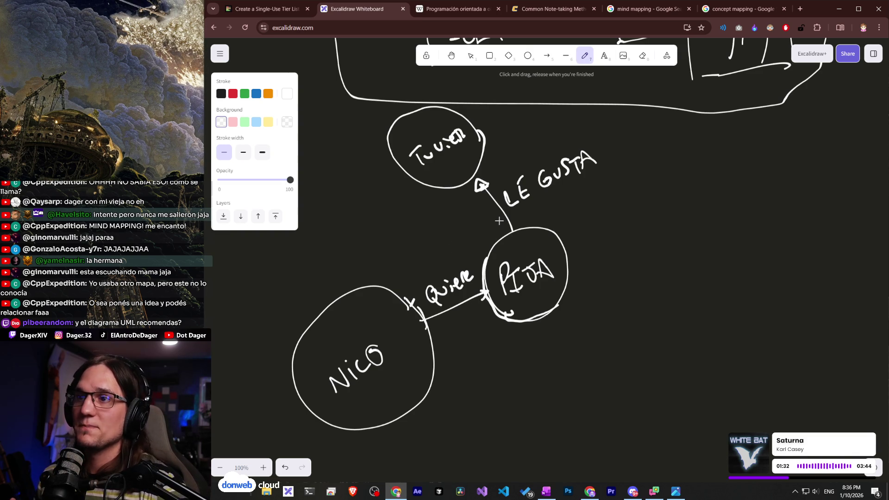
{"action": "right_click", "coordinate": [469, 295]}
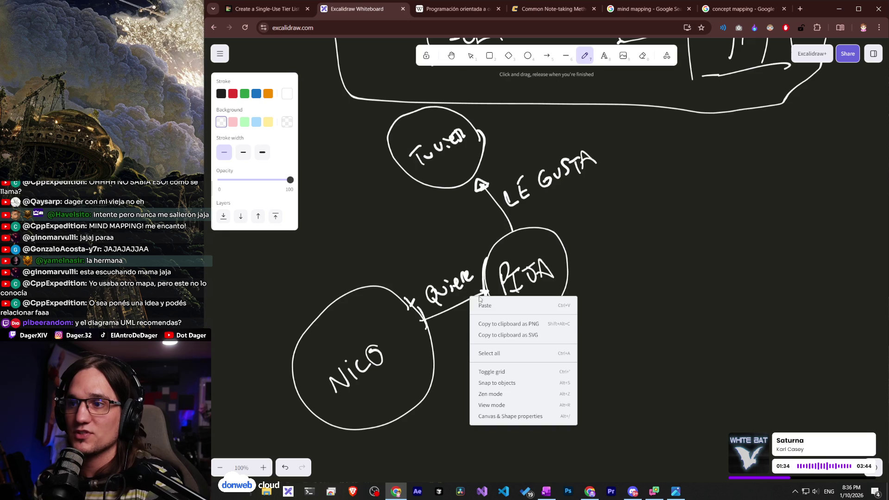
{"action": "key", "text": "Escape"}
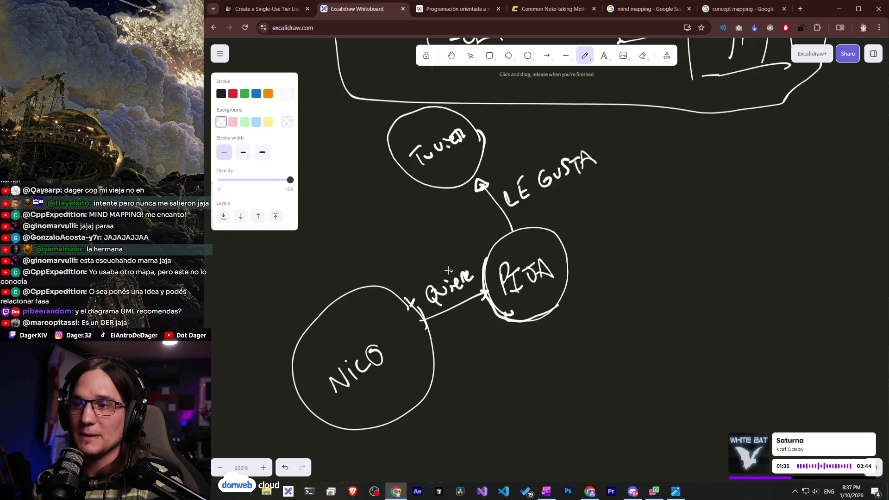
{"action": "left_click_drag", "start_coordinate": [456, 257], "coordinate": [482, 319]}
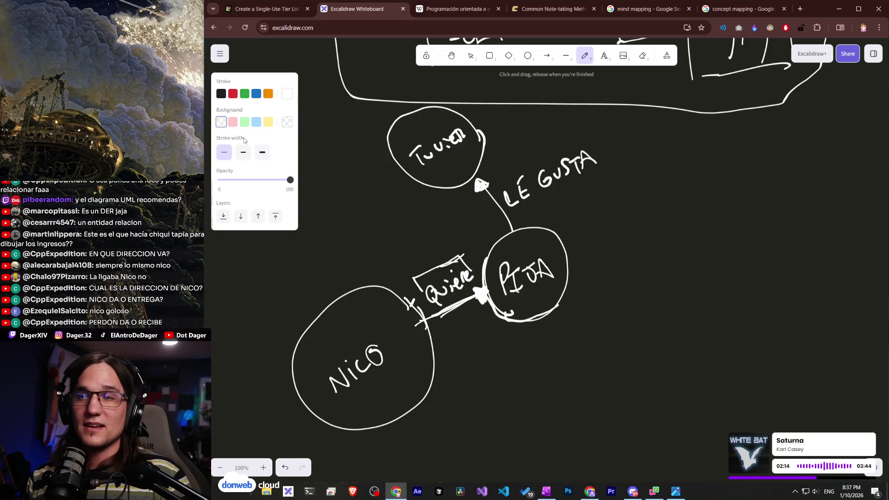
{"action": "left_click", "coordinate": [257, 10]}
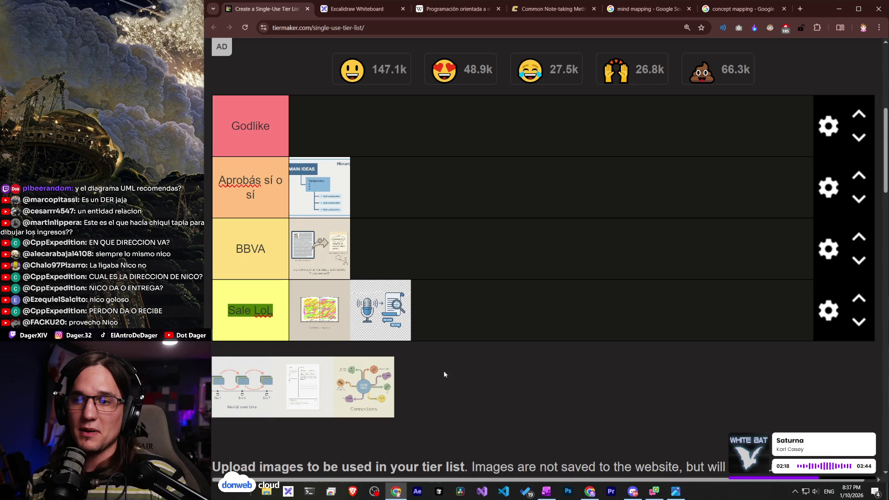
Rank the Connections image in the BBVA tier and close the find bar.
{"action": "mouse_move", "coordinate": [345, 389]}
{"action": "left_mouse_down"}
{"action": "mouse_move", "coordinate": [384, 250]}
{"action": "mouse_move", "coordinate": [394, 248]}
{"action": "mouse_move", "coordinate": [382, 241]}
{"action": "mouse_move", "coordinate": [382, 190]}
{"action": "mouse_move", "coordinate": [399, 248]}
{"action": "mouse_move", "coordinate": [376, 256]}
{"action": "mouse_move", "coordinate": [389, 258]}
{"action": "mouse_move", "coordinate": [327, 257]}
{"action": "mouse_move", "coordinate": [376, 258]}
{"action": "left_mouse_up"}
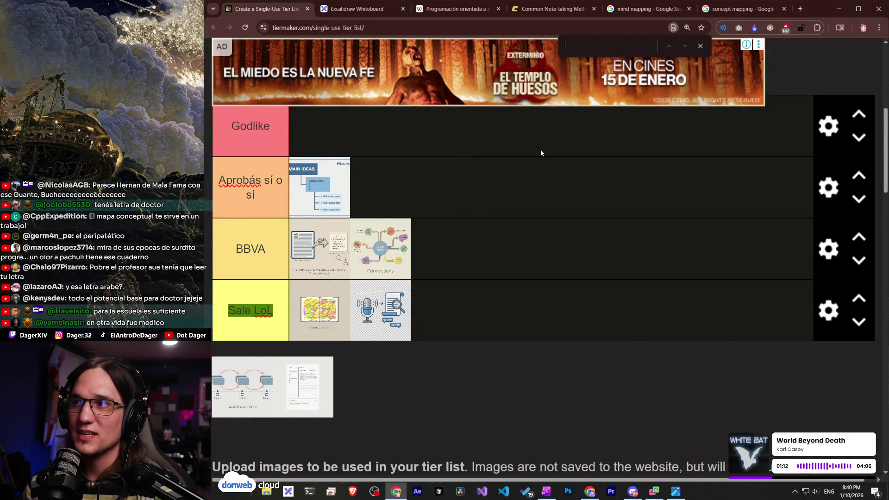
{"action": "left_click", "coordinate": [705, 46]}
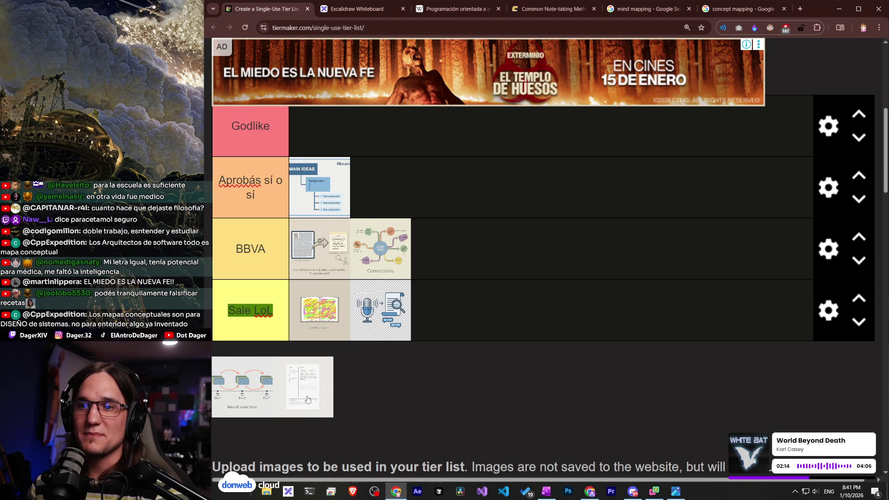
Rank the notes-page image in the 'Aprobás sí o sí' tier, then bring OneNote forward.
{"action": "mouse_move", "coordinate": [307, 401]}
{"action": "left_mouse_down"}
{"action": "mouse_move", "coordinate": [340, 384]}
{"action": "mouse_move", "coordinate": [381, 310]}
{"action": "mouse_move", "coordinate": [392, 195]}
{"action": "mouse_move", "coordinate": [414, 178]}
{"action": "mouse_move", "coordinate": [401, 210]}
{"action": "left_mouse_up"}
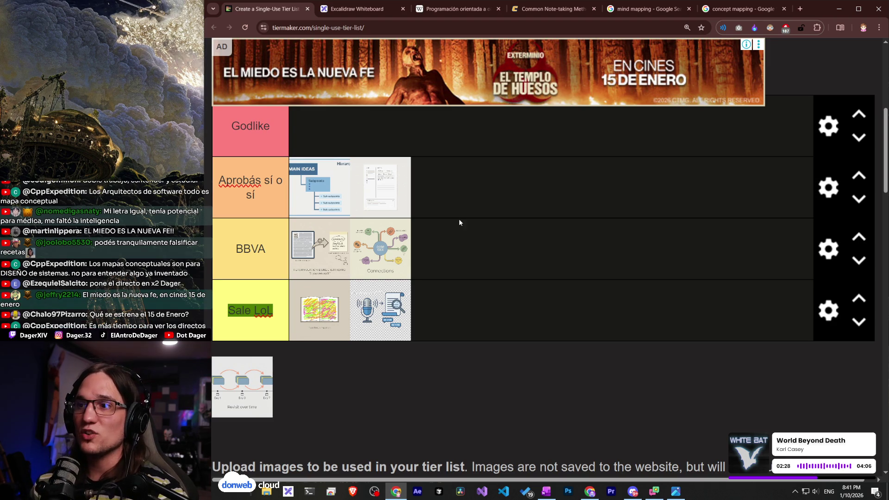
{"action": "left_click", "coordinate": [547, 491]}
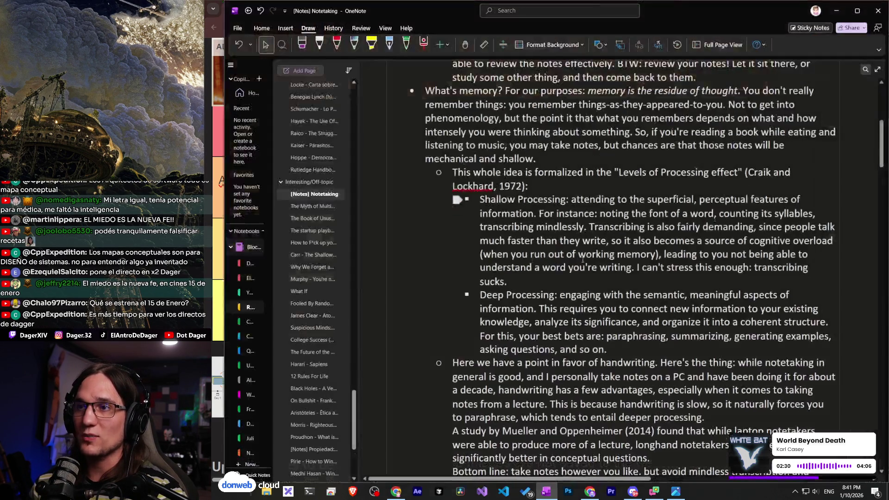
Bring OneNote back up, try a white freehand stroke on the page, and undo it.
{"action": "scroll", "coordinate": [471, 172], "scroll_direction": "up", "scroll_amount": 5}
{"action": "scroll", "coordinate": [471, 172], "scroll_direction": "down", "scroll_amount": 10}
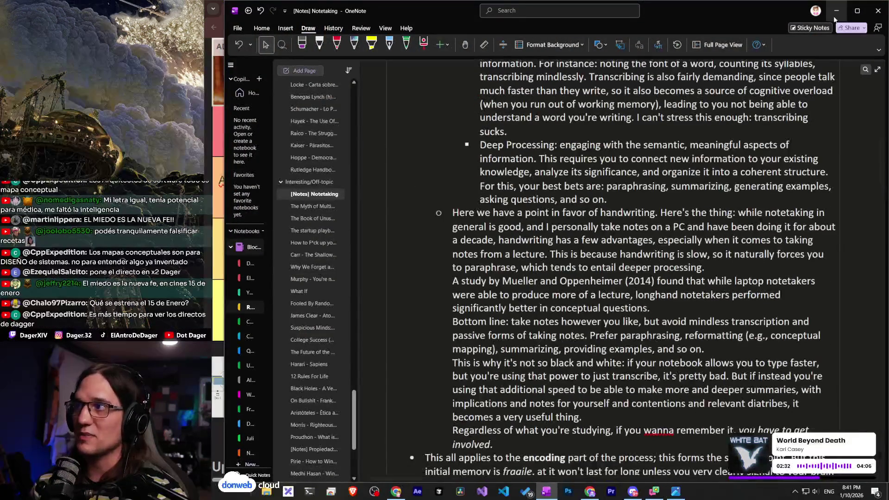
{"action": "key", "text": "alt+Tab"}
{"action": "left_click", "coordinate": [547, 491]}
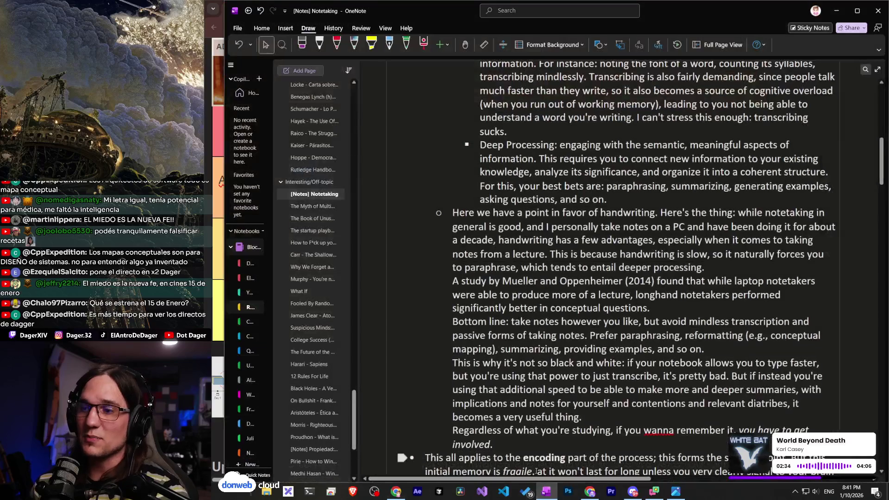
{"action": "scroll", "coordinate": [566, 286], "scroll_direction": "down", "scroll_amount": 5}
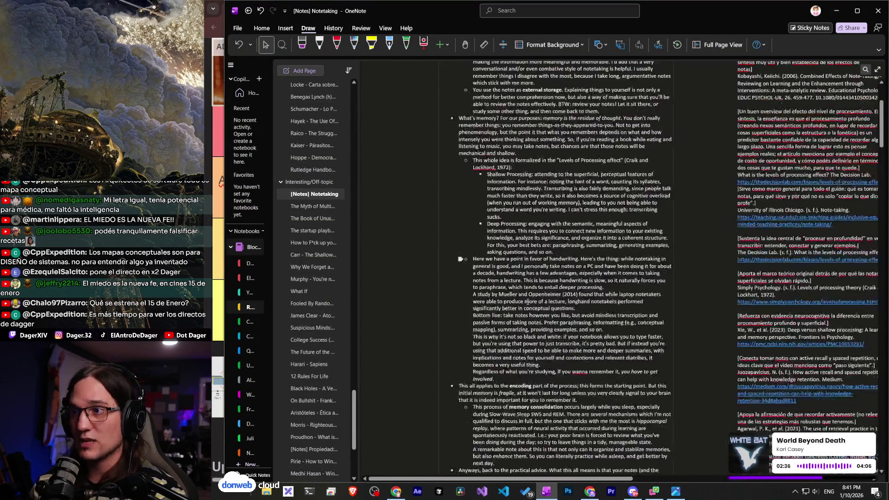
{"action": "scroll", "coordinate": [566, 287], "scroll_direction": "up", "scroll_amount": 3}
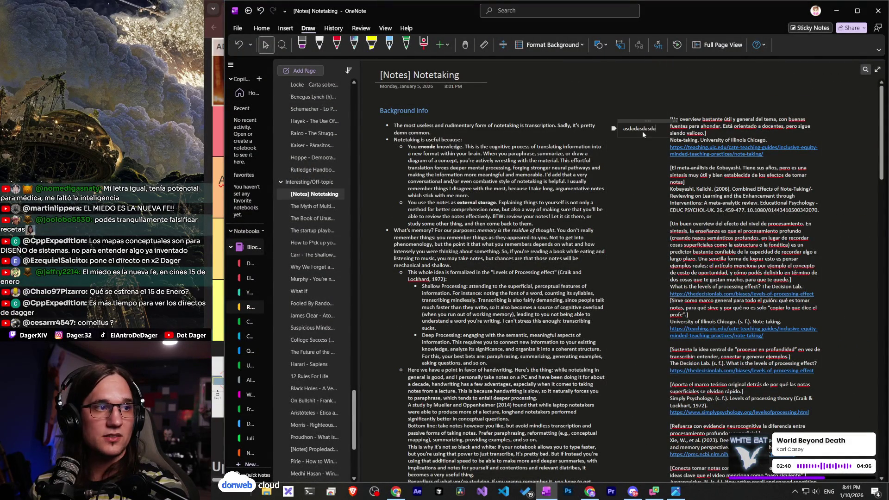
{"action": "scroll", "coordinate": [643, 131], "scroll_direction": "up", "scroll_amount": 5}
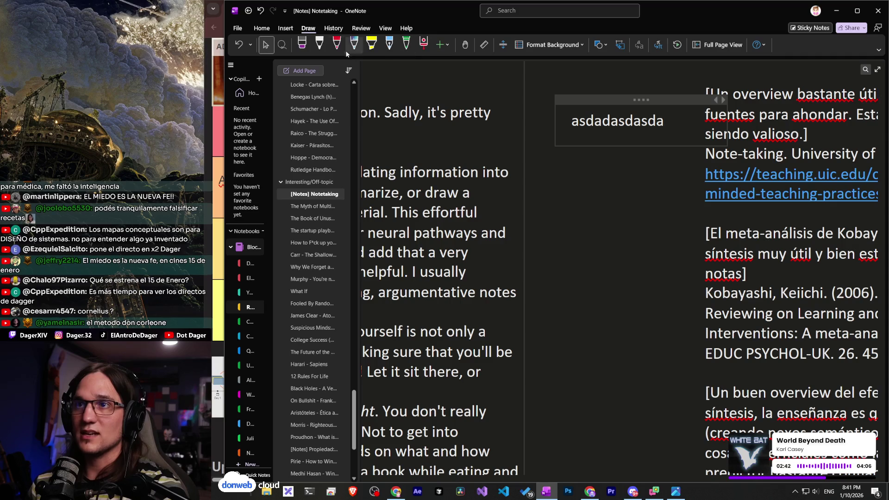
{"action": "left_click", "coordinate": [323, 45]}
{"action": "mouse_move", "coordinate": [622, 195]}
{"action": "left_mouse_down"}
{"action": "mouse_move", "coordinate": [616, 250]}
{"action": "mouse_move", "coordinate": [584, 217]}
{"action": "left_mouse_up"}
{"action": "key", "text": "ctrl+z"}
Scroll down the notes and browse the paragraph styles list.
{"action": "scroll", "coordinate": [593, 168], "scroll_direction": "down", "scroll_amount": 5}
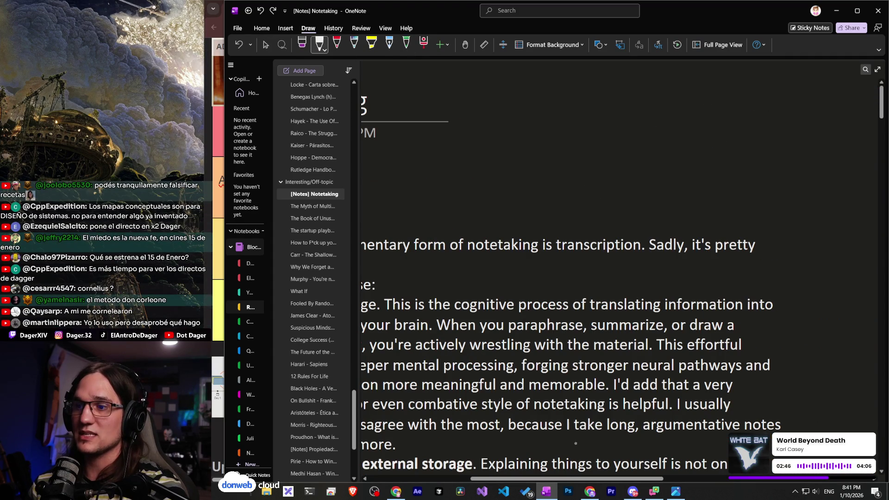
{"action": "scroll", "coordinate": [593, 168], "scroll_direction": "down", "scroll_amount": 3, "text": "ctrl"}
{"action": "scroll", "coordinate": [764, 168], "scroll_direction": "down", "scroll_amount": 2, "text": "ctrl"}
{"action": "scroll", "coordinate": [763, 168], "scroll_direction": "down", "scroll_amount": 6}
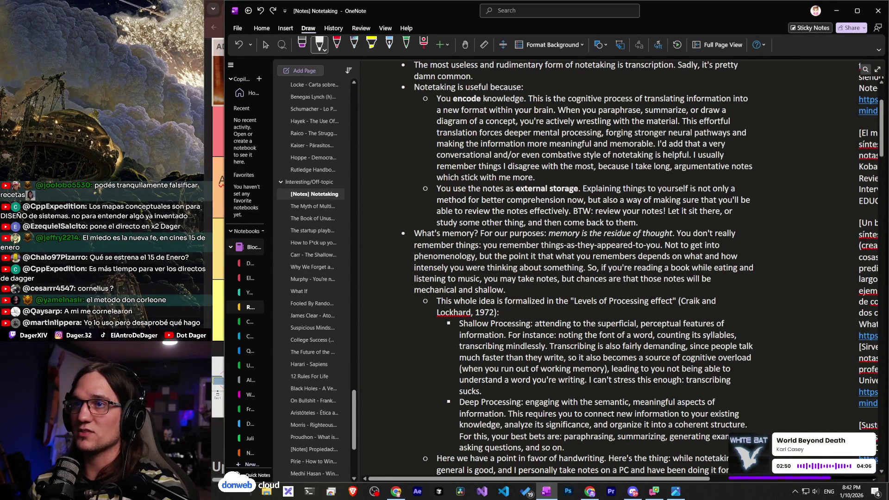
{"action": "left_click", "coordinate": [262, 29]}
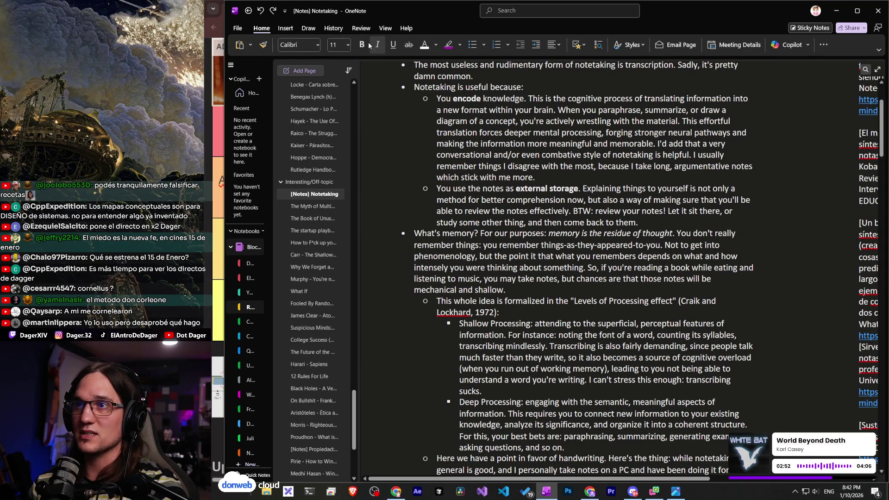
{"action": "left_click", "coordinate": [625, 44]}
{"action": "left_click", "coordinate": [625, 44]}
{"action": "left_click", "coordinate": [624, 42]}
{"action": "left_click", "coordinate": [628, 45]}
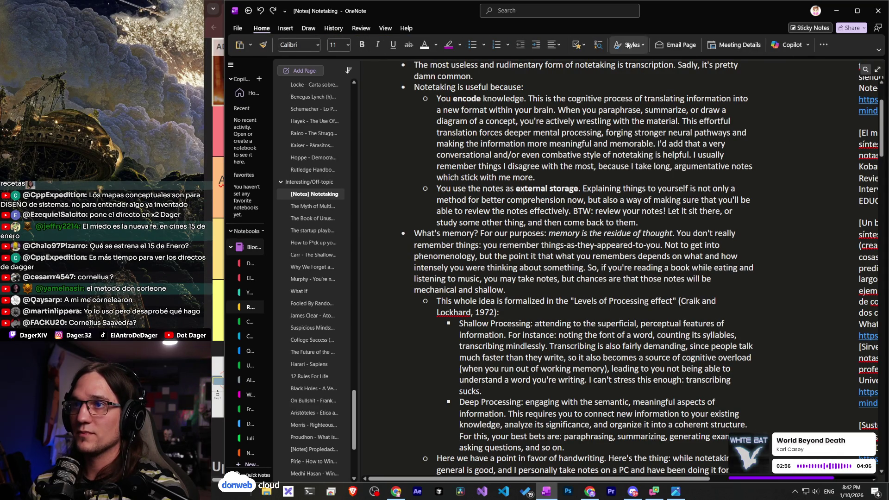
Check the pen colours, leave drawing mode, type 'asdsd', and minimize OneNote.
{"action": "left_click", "coordinate": [311, 32]}
{"action": "left_click", "coordinate": [319, 48]}
{"action": "key", "text": "Escape"}
{"action": "key", "text": "Escape"}
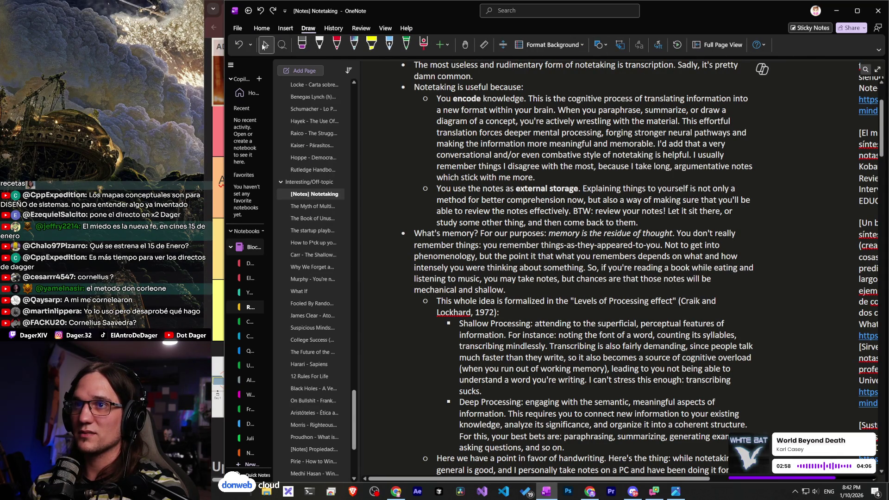
{"action": "type", "text": "asdsd"}
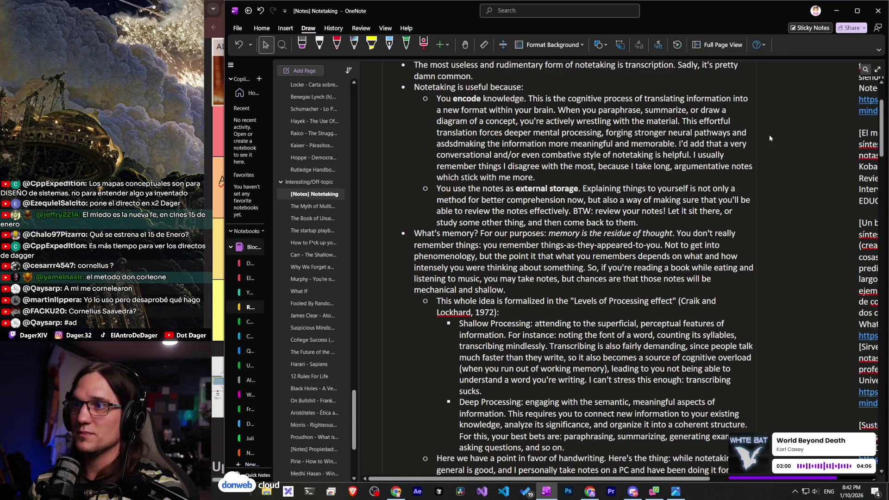
{"action": "left_click", "coordinate": [837, 11]}
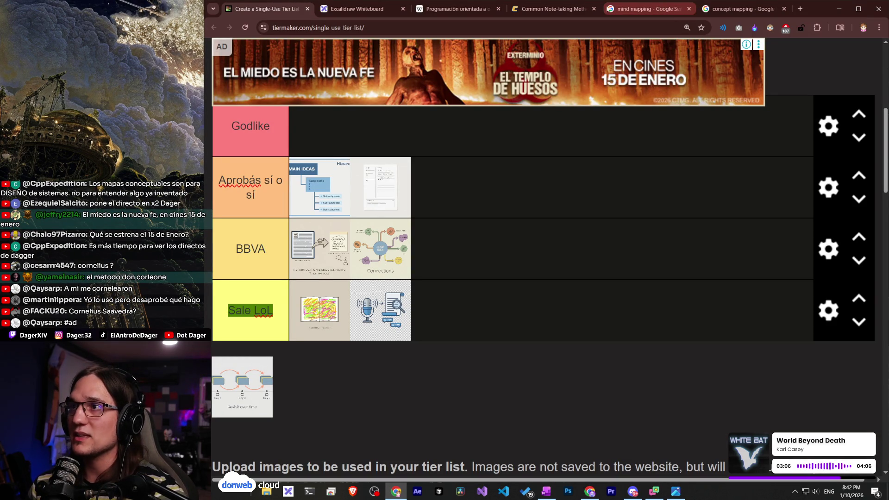
Search for 'cornell method' from the note-taking methods tab.
{"action": "left_click", "coordinate": [549, 8]}
{"action": "scroll", "coordinate": [552, 243], "scroll_direction": "down", "scroll_amount": 10}
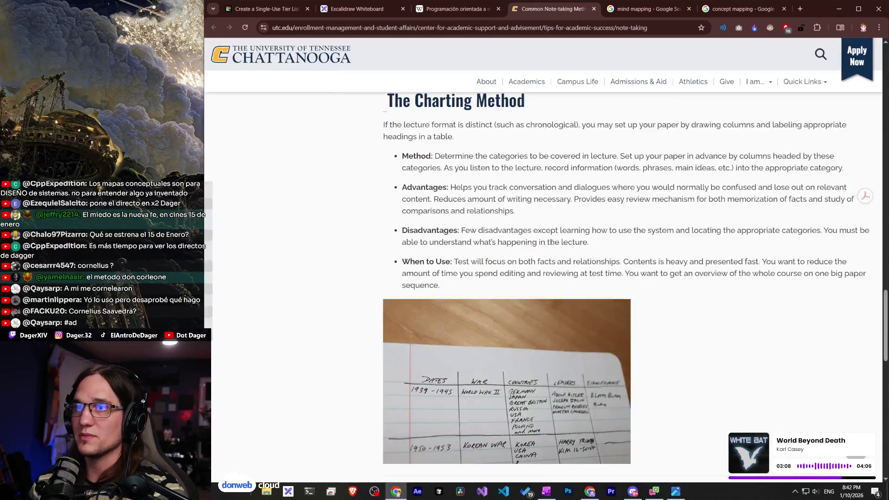
{"action": "scroll", "coordinate": [552, 242], "scroll_direction": "down", "scroll_amount": 5}
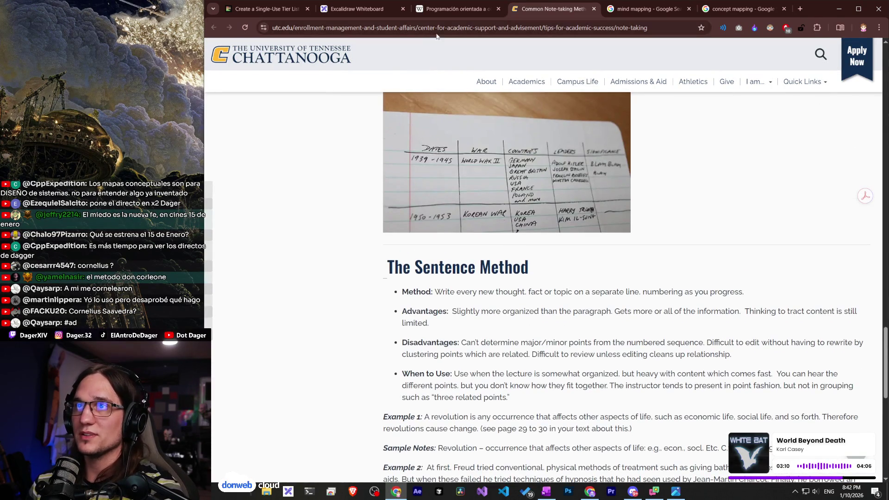
{"action": "left_click", "coordinate": [432, 30]}
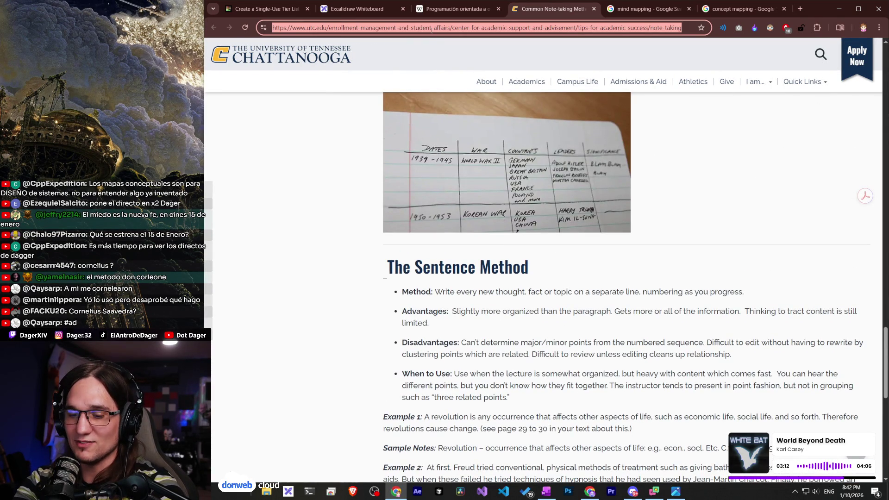
{"action": "type", "text": "cornell metyho"}
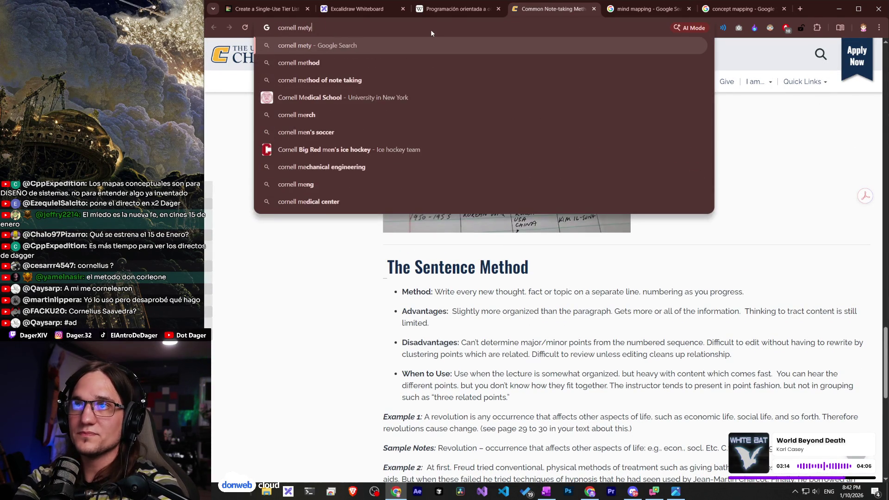
{"action": "key", "text": "Down"}
{"action": "key", "text": "Return"}
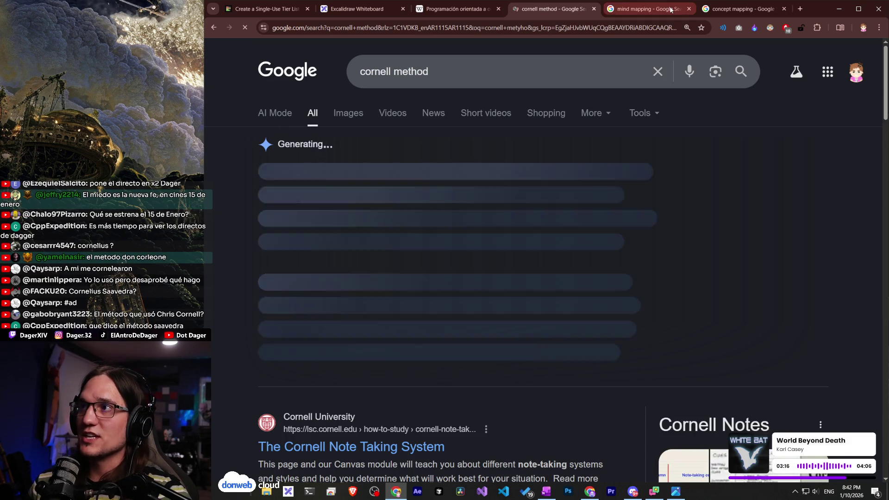
Look at the Cornell Note Taking System page, then read the Goodnotes Cornell note taking article.
{"action": "scroll", "coordinate": [590, 315], "scroll_direction": "down", "scroll_amount": 2}
{"action": "scroll", "coordinate": [509, 308], "scroll_direction": "down", "scroll_amount": 1}
{"action": "left_click", "coordinate": [407, 302]}
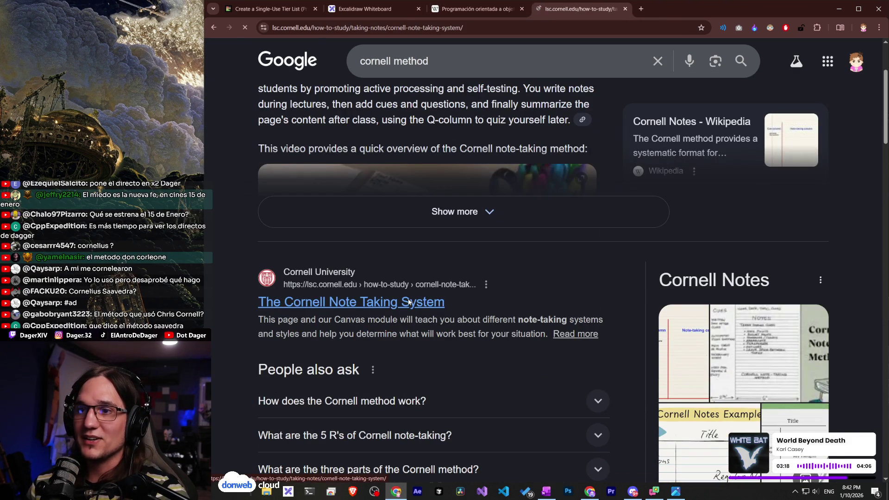
{"action": "scroll", "coordinate": [412, 311], "scroll_direction": "down", "scroll_amount": 3}
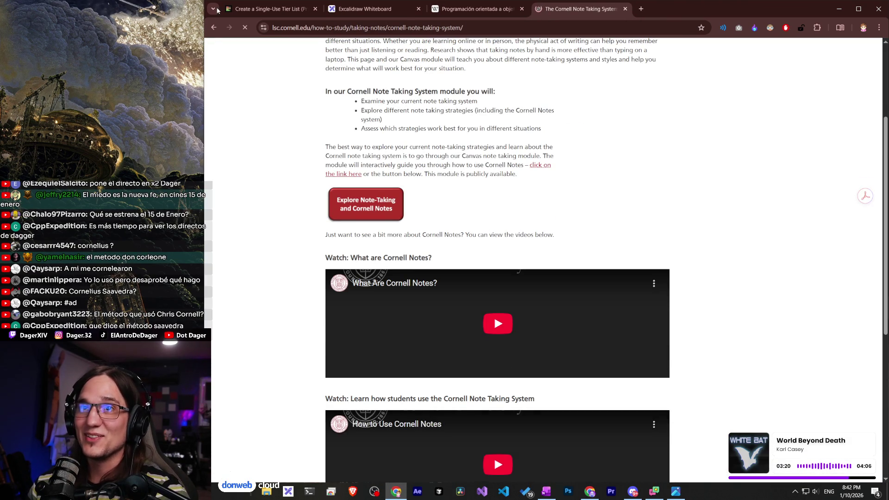
{"action": "left_click", "coordinate": [214, 28]}
{"action": "scroll", "coordinate": [394, 288], "scroll_direction": "down", "scroll_amount": 9}
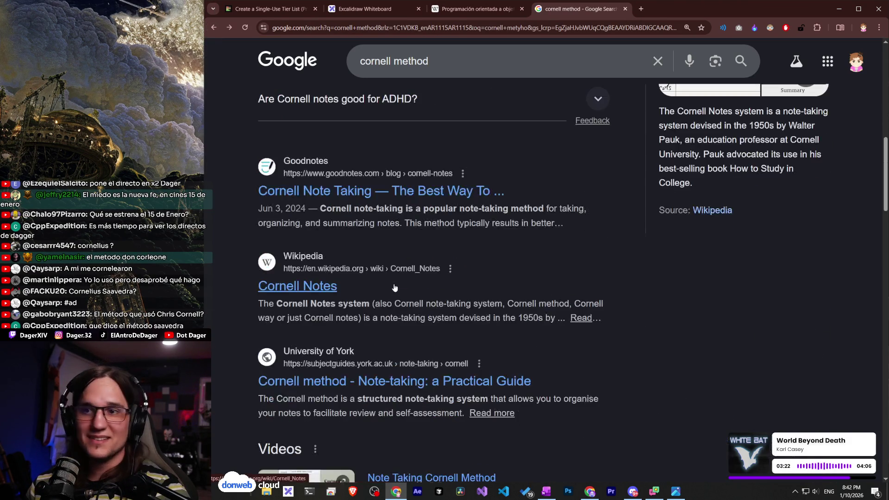
{"action": "left_click", "coordinate": [315, 191]}
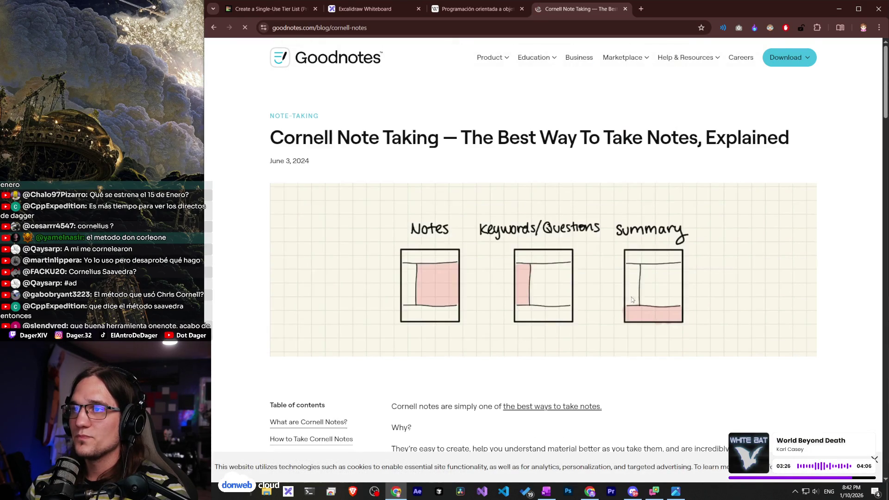
{"action": "scroll", "coordinate": [472, 270], "scroll_direction": "down", "scroll_amount": 1}
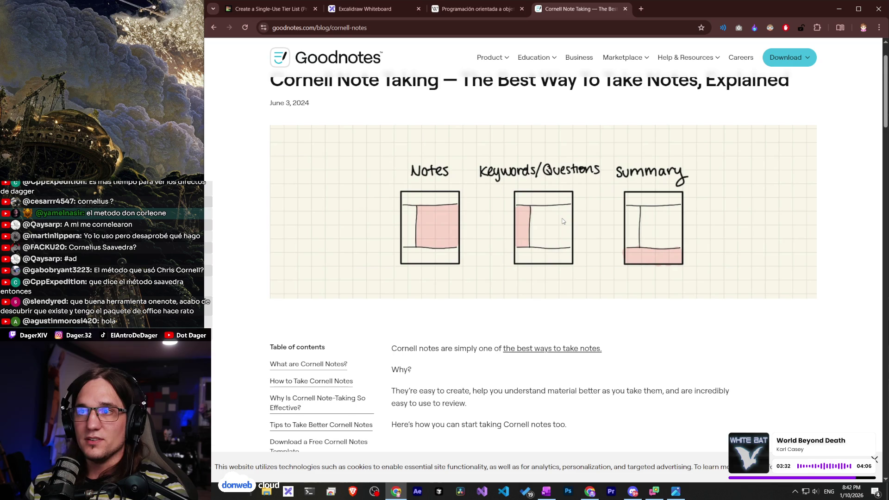
{"action": "scroll", "coordinate": [563, 222], "scroll_direction": "up", "scroll_amount": 1}
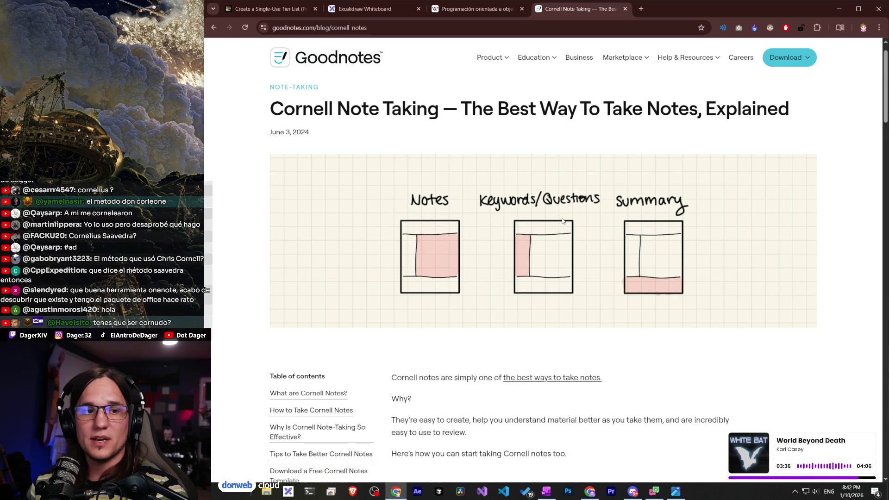
Back on the Excalidraw whiteboard, draw a tall rectangle for the Cornell-notes template.
{"action": "left_click", "coordinate": [367, 13]}
{"action": "scroll", "coordinate": [526, 357], "scroll_direction": "down", "scroll_amount": 5}
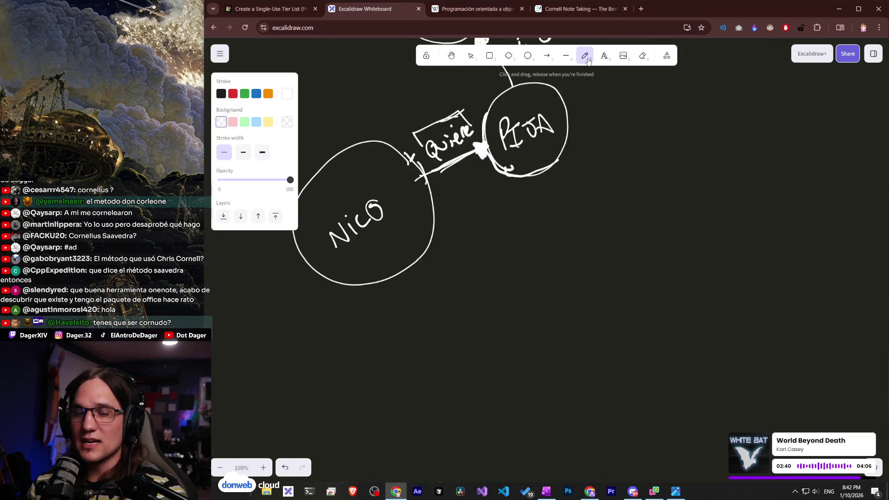
{"action": "scroll", "coordinate": [580, 268], "scroll_direction": "down", "scroll_amount": 3}
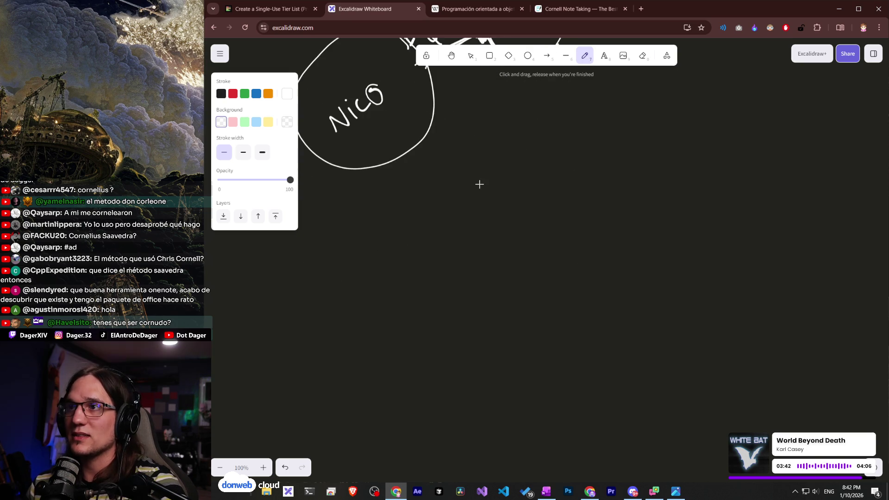
{"action": "left_click", "coordinate": [489, 56]}
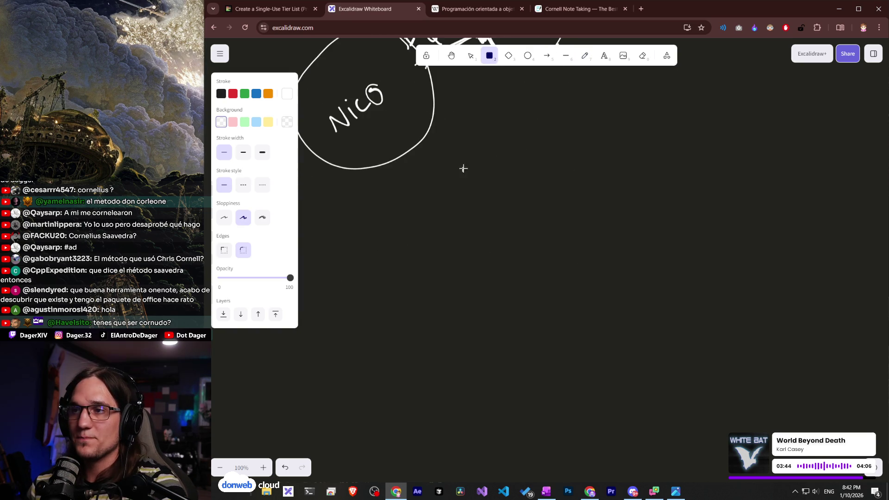
{"action": "left_click_drag", "start_coordinate": [464, 169], "coordinate": [591, 326]}
{"action": "left_click_drag", "start_coordinate": [641, 423], "coordinate": [660, 442]}
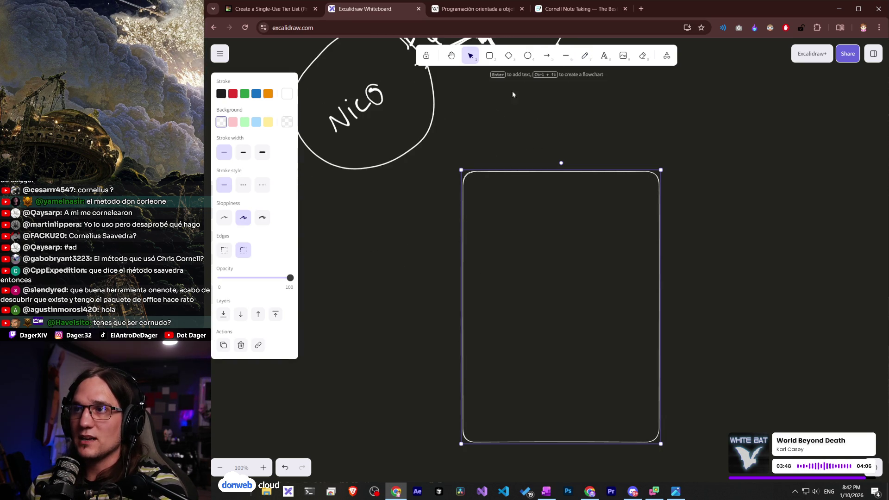
Pencil a header divider across the box top and handwrite 'Title' above it.
{"action": "left_click", "coordinate": [585, 56]}
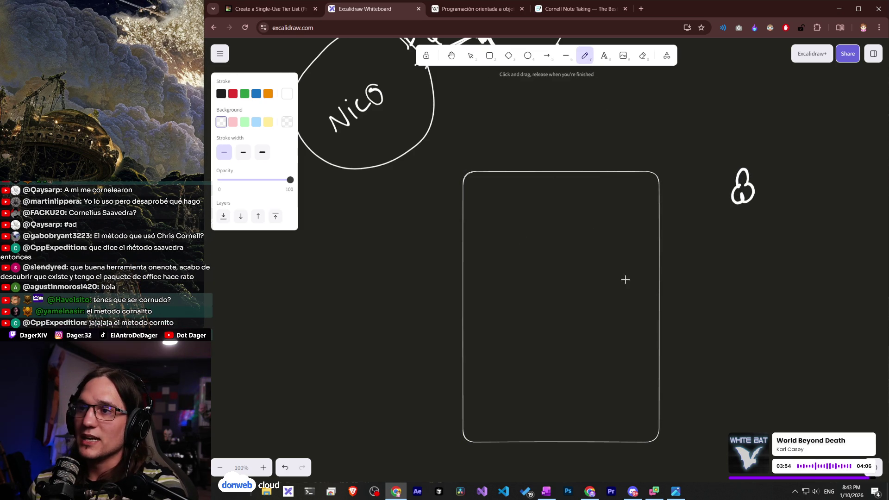
{"action": "left_click_drag", "start_coordinate": [658, 205], "coordinate": [454, 203]}
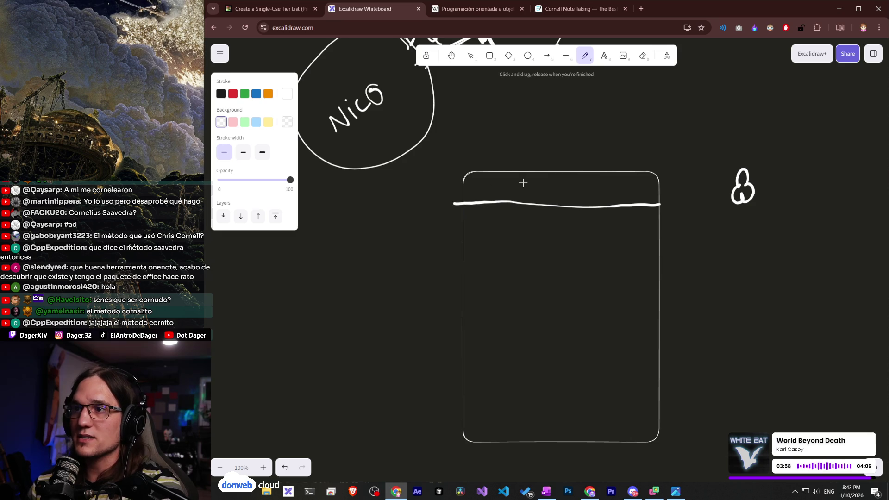
{"action": "left_click_drag", "start_coordinate": [547, 179], "coordinate": [548, 199]}
{"action": "left_click_drag", "start_coordinate": [540, 184], "coordinate": [554, 183]}
{"action": "mouse_move", "coordinate": [558, 178]}
{"action": "left_mouse_down"}
{"action": "mouse_move", "coordinate": [559, 197]}
{"action": "mouse_move", "coordinate": [579, 194]}
{"action": "left_mouse_up"}
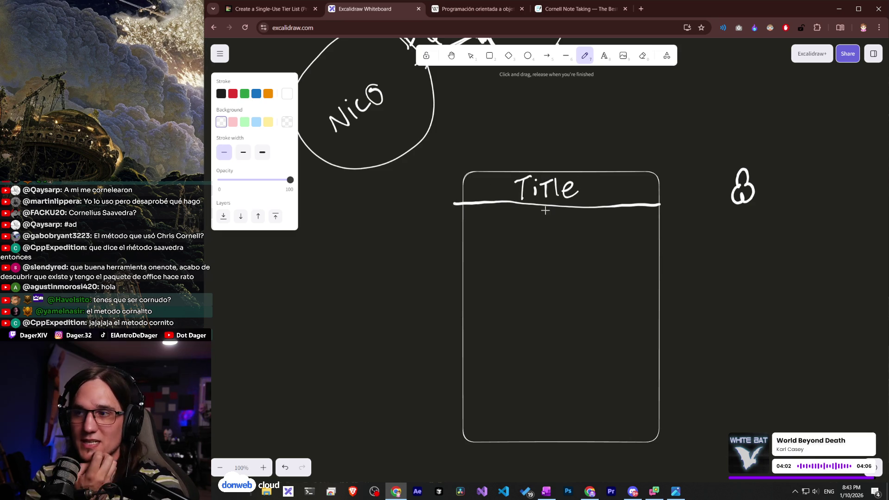
Divide the box into CUE and NOTES columns and a bottom SUMMARY section, labelling each.
{"action": "left_click_drag", "start_coordinate": [528, 234], "coordinate": [522, 369]}
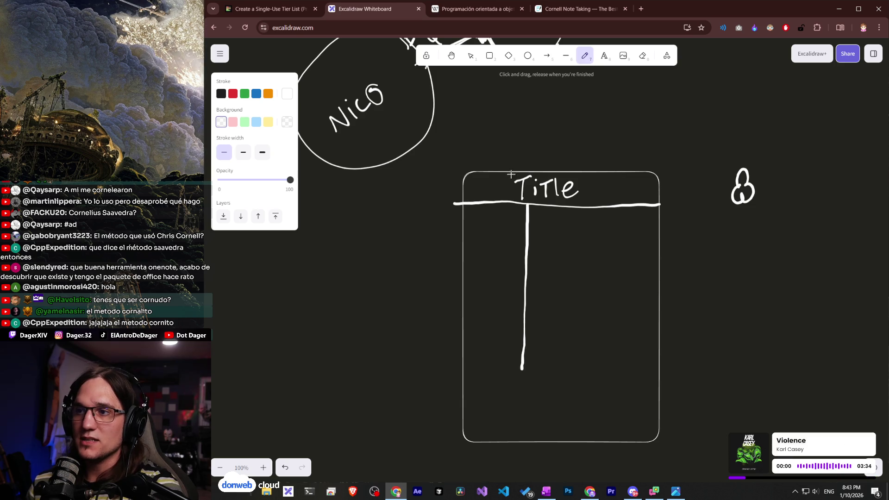
{"action": "mouse_move", "coordinate": [486, 217]}
{"action": "left_mouse_down"}
{"action": "mouse_move", "coordinate": [506, 227]}
{"action": "mouse_move", "coordinate": [574, 222]}
{"action": "mouse_move", "coordinate": [598, 234]}
{"action": "left_mouse_up"}
{"action": "left_click_drag", "start_coordinate": [591, 220], "coordinate": [608, 220]}
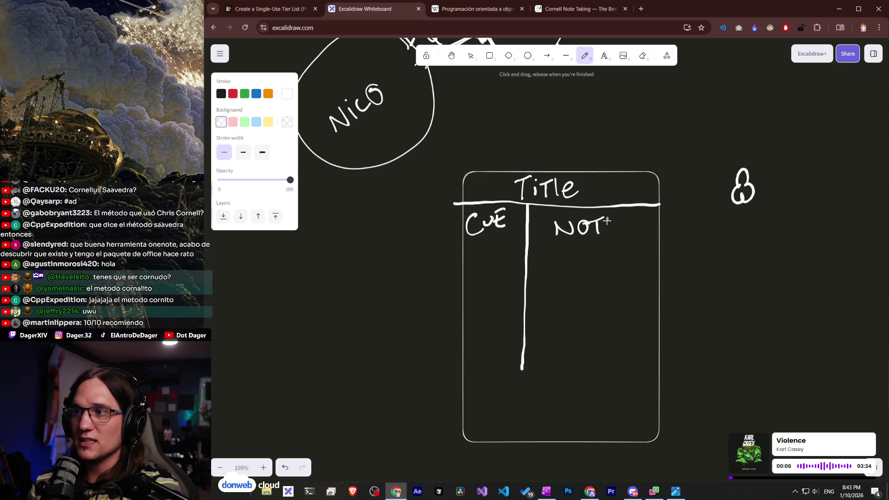
{"action": "left_click_drag", "start_coordinate": [662, 378], "coordinate": [467, 366]}
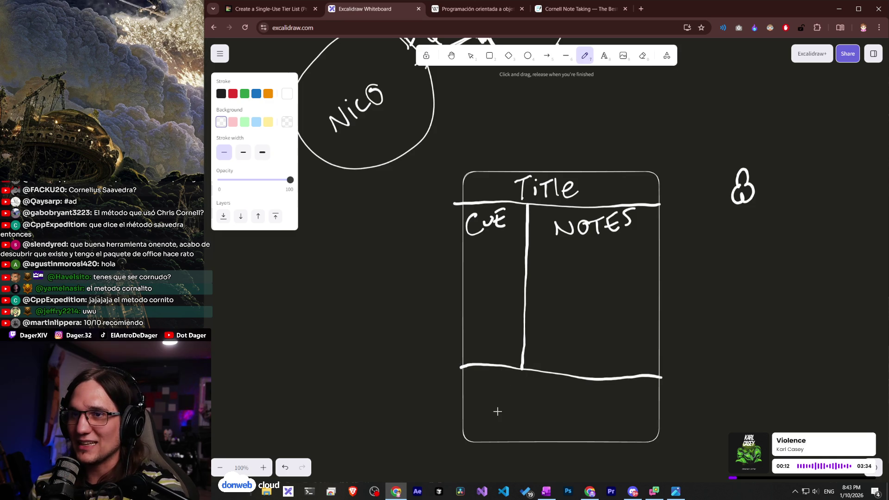
{"action": "mouse_move", "coordinate": [485, 411]}
{"action": "left_mouse_down"}
{"action": "mouse_move", "coordinate": [474, 422]}
{"action": "mouse_move", "coordinate": [504, 416]}
{"action": "left_mouse_up"}
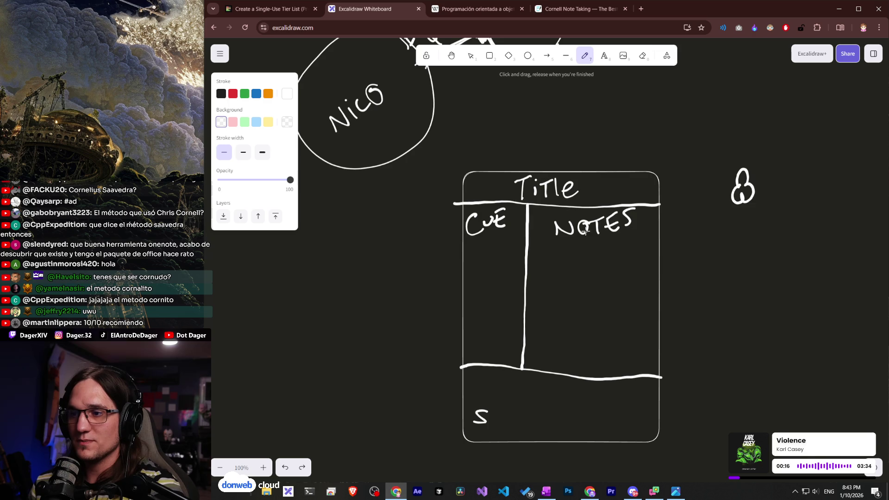
{"action": "left_click_drag", "start_coordinate": [492, 409], "coordinate": [532, 416]}
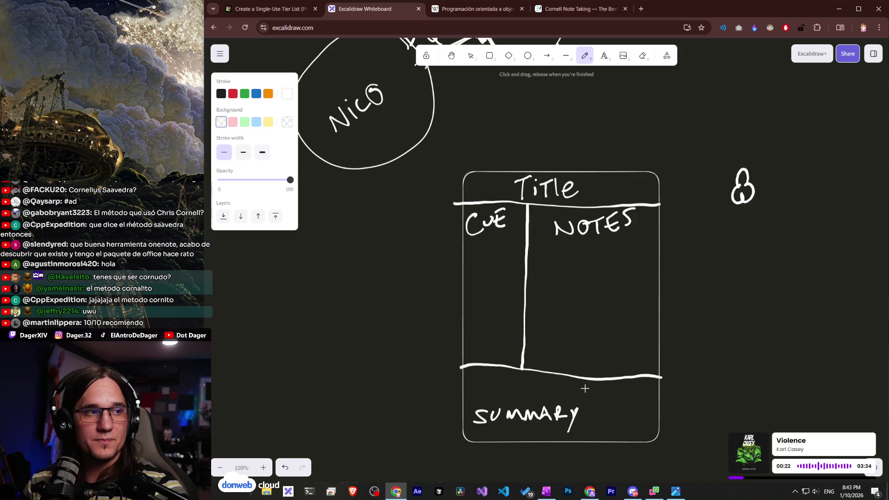
{"action": "scroll", "coordinate": [635, 393], "scroll_direction": "up", "scroll_amount": 4}
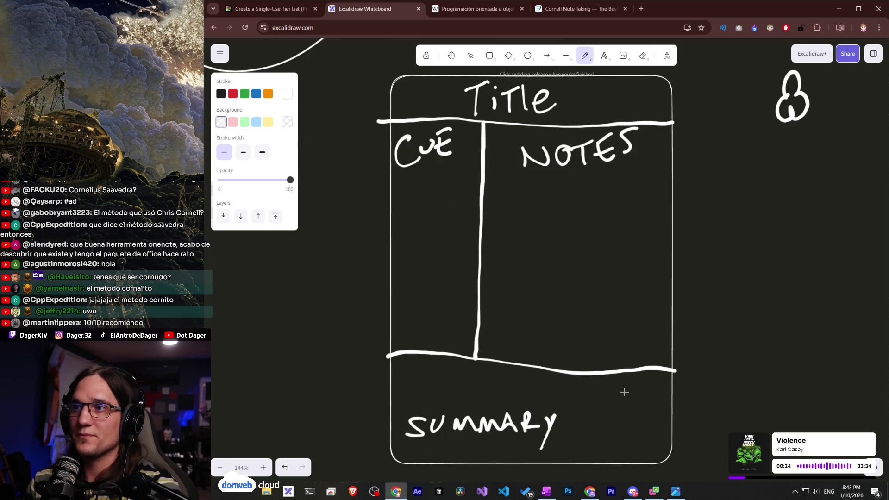
{"action": "scroll", "coordinate": [563, 364], "scroll_direction": "down", "scroll_amount": 2}
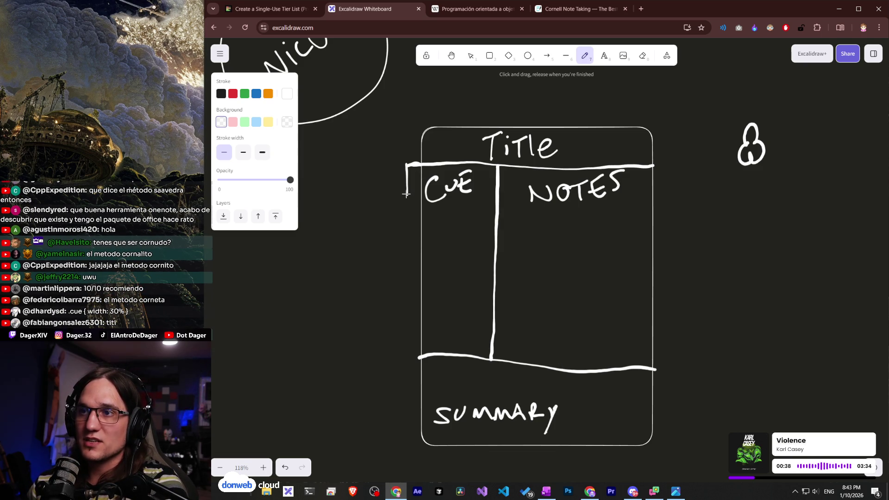
Add strokes beside the cue column, circle the 8-shaped doodle, and mark beside Title.
{"action": "left_click_drag", "start_coordinate": [407, 195], "coordinate": [406, 237]}
{"action": "left_click_drag", "start_coordinate": [406, 268], "coordinate": [404, 276]}
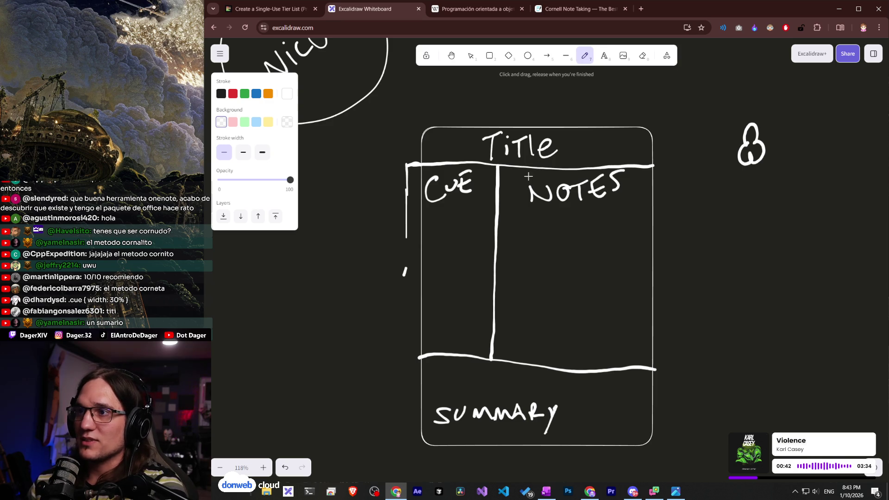
{"action": "mouse_move", "coordinate": [732, 114]}
{"action": "left_mouse_down"}
{"action": "mouse_move", "coordinate": [788, 158]}
{"action": "mouse_move", "coordinate": [729, 124]}
{"action": "mouse_move", "coordinate": [737, 118]}
{"action": "left_mouse_up"}
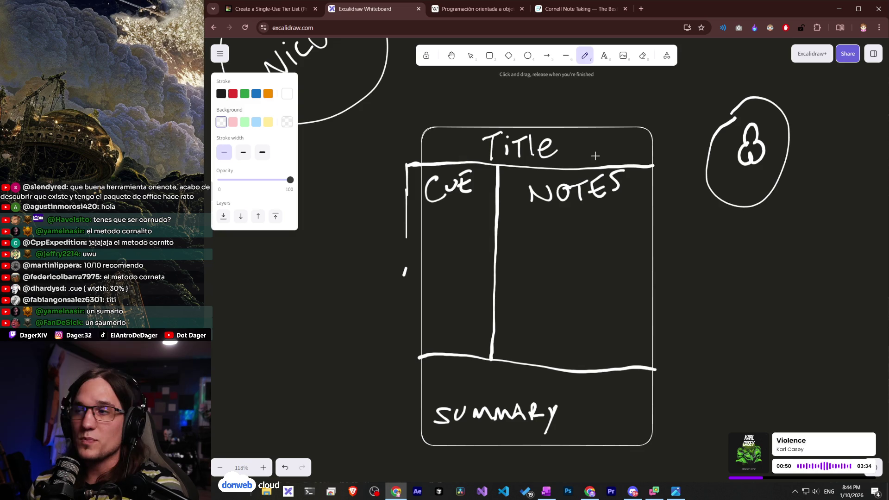
{"action": "mouse_move", "coordinate": [748, 175]}
{"action": "left_mouse_down"}
{"action": "mouse_move", "coordinate": [749, 199]}
{"action": "mouse_move", "coordinate": [757, 177]}
{"action": "mouse_move", "coordinate": [748, 178]}
{"action": "left_mouse_up"}
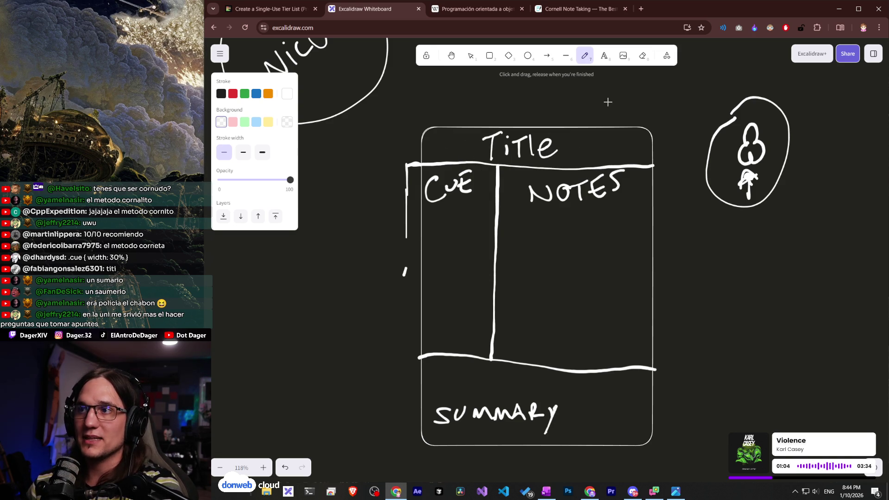
{"action": "left_click_drag", "start_coordinate": [630, 136], "coordinate": [634, 156]}
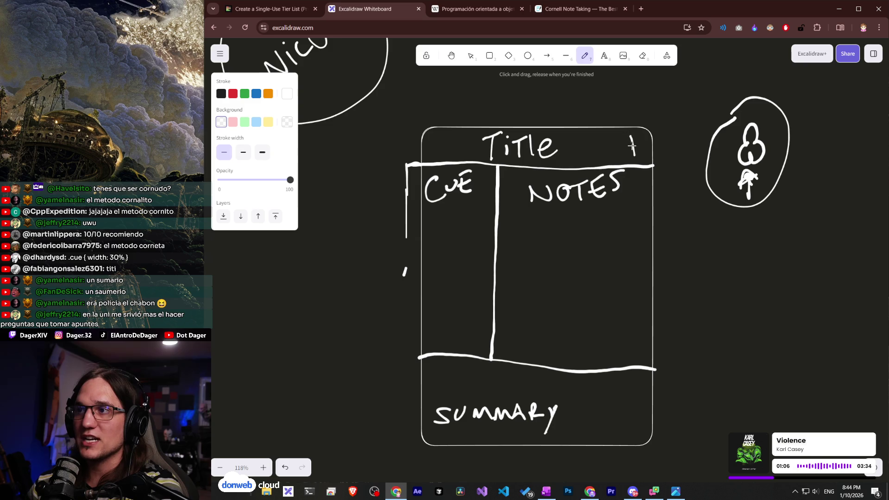
Add a squiggle beside the header, erase 'Title', pencil 'META', and underline NOTES.
{"action": "left_click_drag", "start_coordinate": [441, 151], "coordinate": [471, 145]}
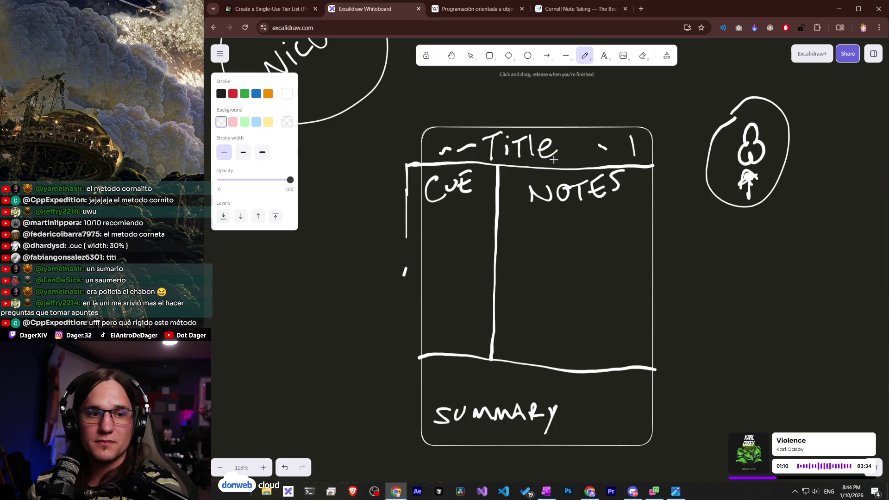
{"action": "left_click", "coordinate": [642, 56]}
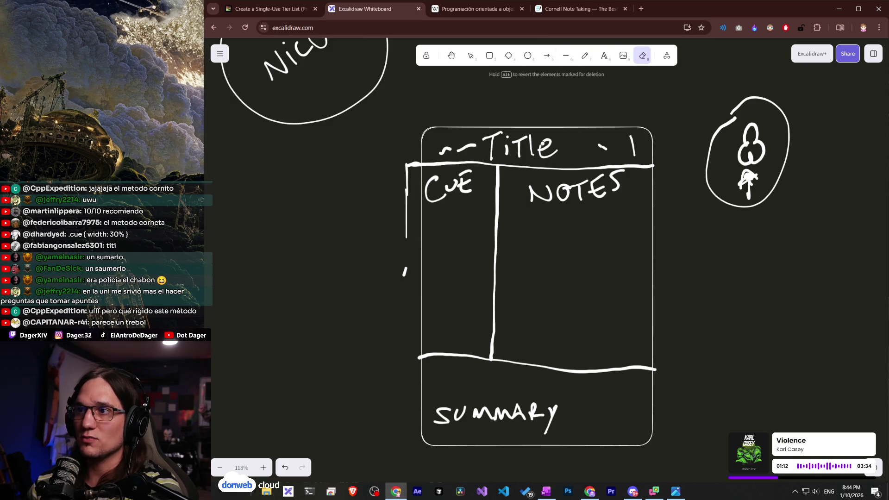
{"action": "left_click", "coordinate": [585, 56]}
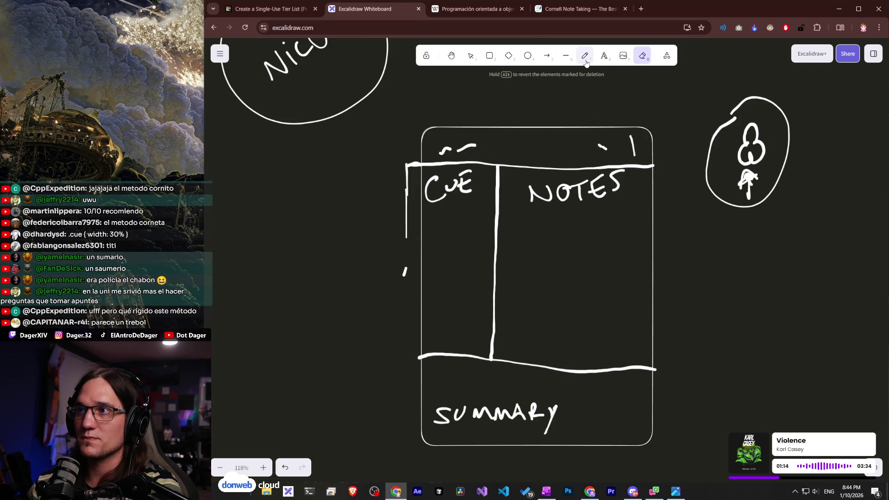
{"action": "mouse_move", "coordinate": [489, 157]}
{"action": "left_mouse_down"}
{"action": "mouse_move", "coordinate": [499, 150]}
{"action": "mouse_move", "coordinate": [503, 158]}
{"action": "left_mouse_up"}
{"action": "left_click_drag", "start_coordinate": [528, 147], "coordinate": [519, 149]}
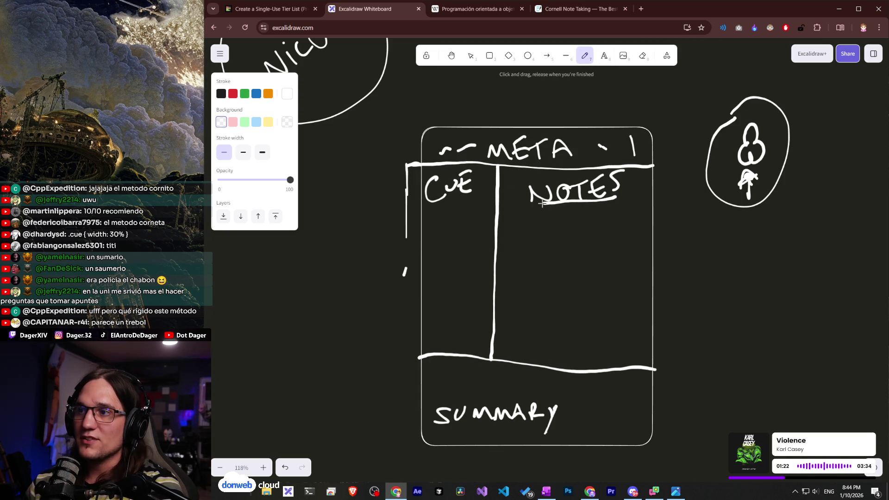
{"action": "left_click_drag", "start_coordinate": [508, 221], "coordinate": [517, 220]}
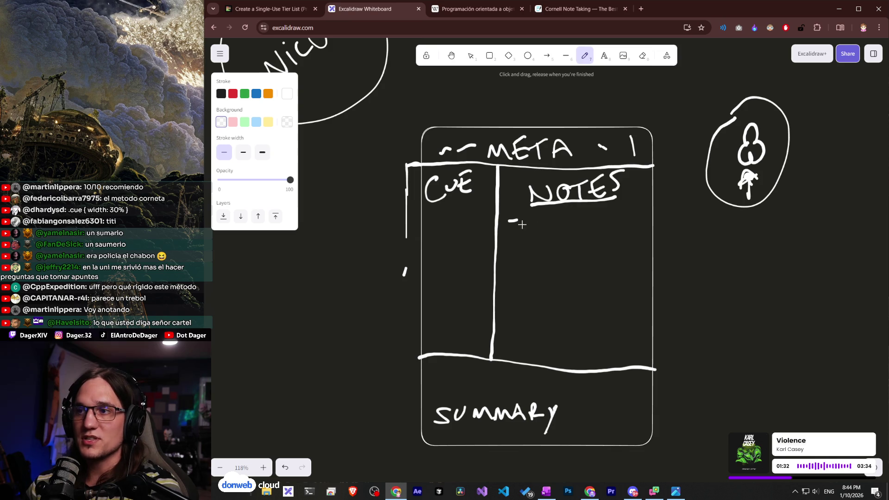
Write list items A, B, C under NOTES, draw a right margin line, and underline CUE.
{"action": "left_click_drag", "start_coordinate": [523, 227], "coordinate": [527, 224]}
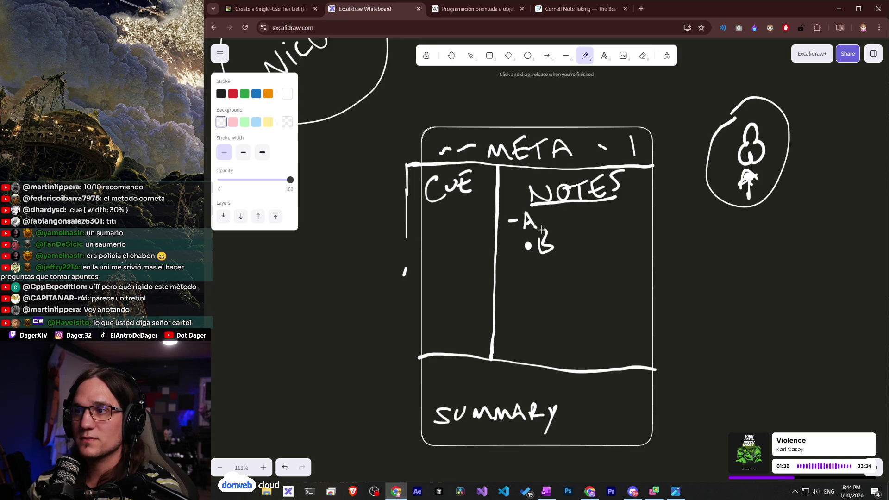
{"action": "left_click_drag", "start_coordinate": [549, 270], "coordinate": [582, 274]}
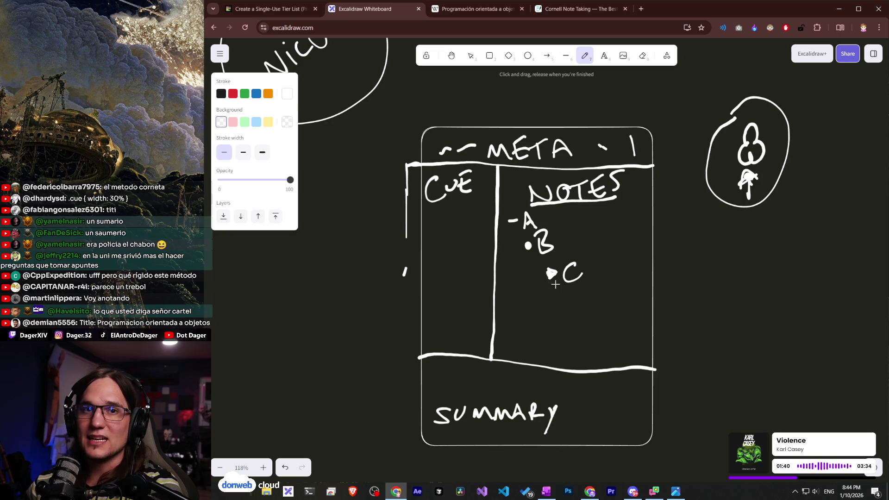
{"action": "left_click_drag", "start_coordinate": [640, 198], "coordinate": [643, 312]}
{"action": "left_click_drag", "start_coordinate": [587, 357], "coordinate": [562, 360]}
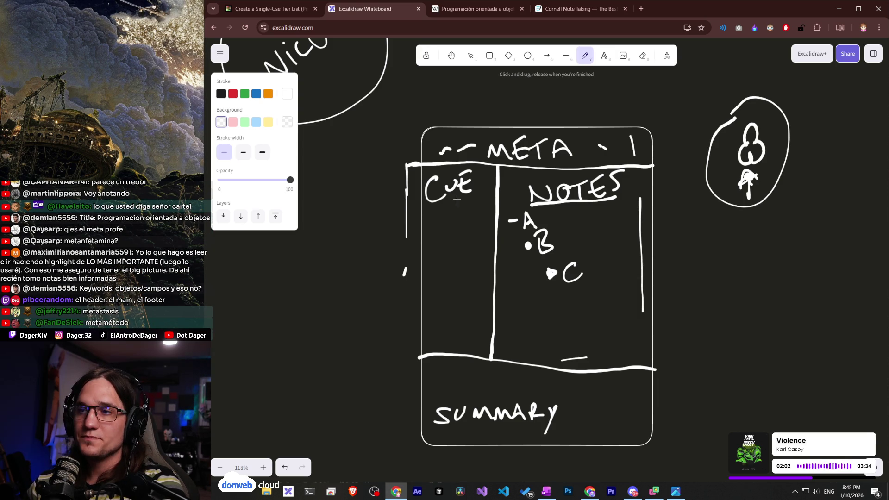
{"action": "left_click_drag", "start_coordinate": [463, 199], "coordinate": [438, 205]}
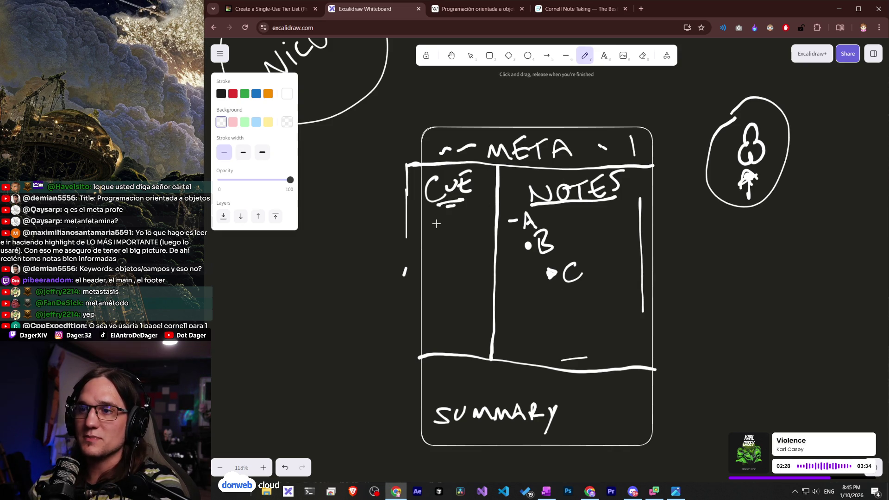
Handwrite the dashed cues '-MÉTodo', '¿B?' and '#' under the CUE heading.
{"action": "left_click_drag", "start_coordinate": [430, 245], "coordinate": [459, 238]}
{"action": "mouse_move", "coordinate": [448, 230]}
{"action": "left_mouse_down"}
{"action": "mouse_move", "coordinate": [459, 229]}
{"action": "mouse_move", "coordinate": [455, 216]}
{"action": "mouse_move", "coordinate": [461, 225]}
{"action": "left_mouse_up"}
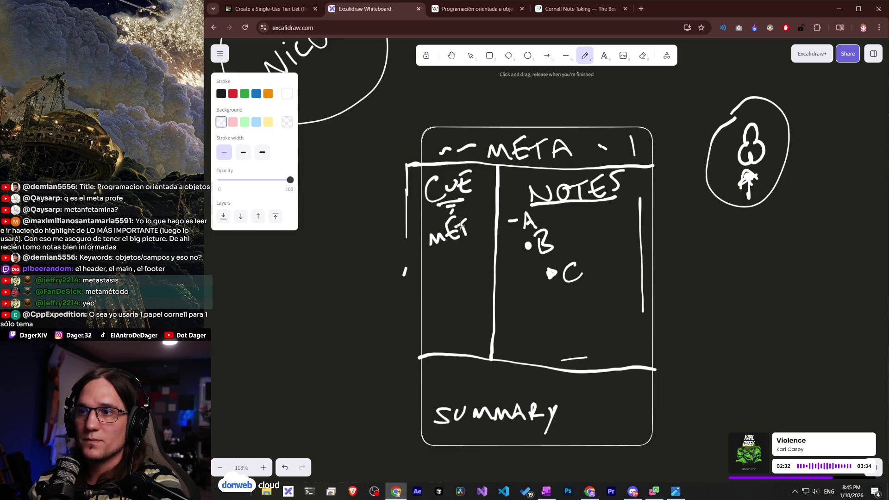
{"action": "left_click_drag", "start_coordinate": [423, 245], "coordinate": [430, 240]}
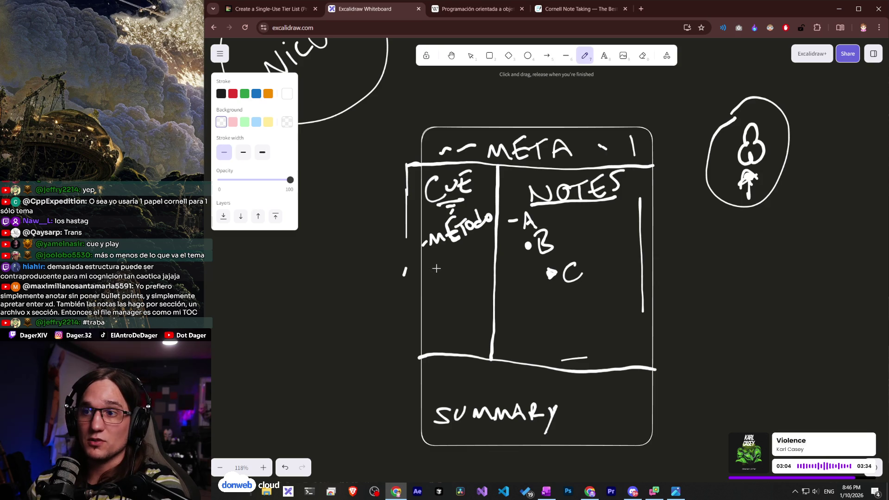
{"action": "left_click", "coordinate": [431, 256]}
{"action": "mouse_move", "coordinate": [444, 259]}
{"action": "left_mouse_down"}
{"action": "mouse_move", "coordinate": [450, 268]}
{"action": "mouse_move", "coordinate": [451, 253]}
{"action": "left_mouse_up"}
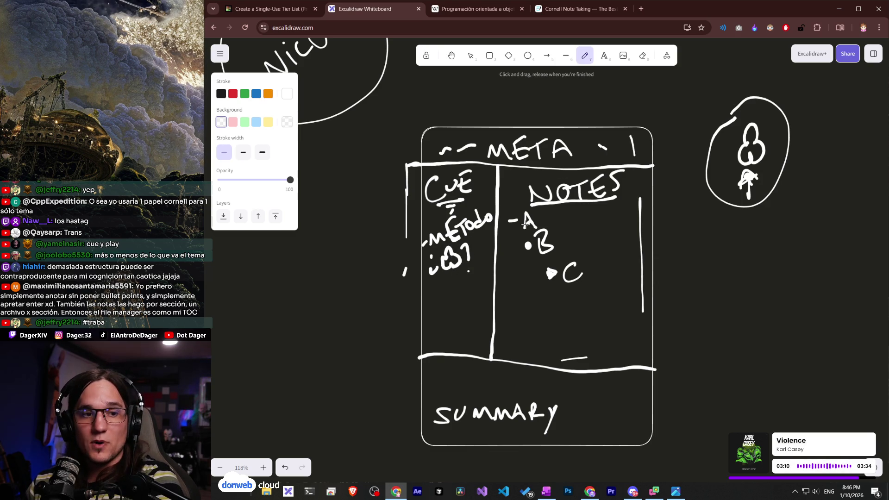
{"action": "left_click_drag", "start_coordinate": [427, 289], "coordinate": [459, 279]}
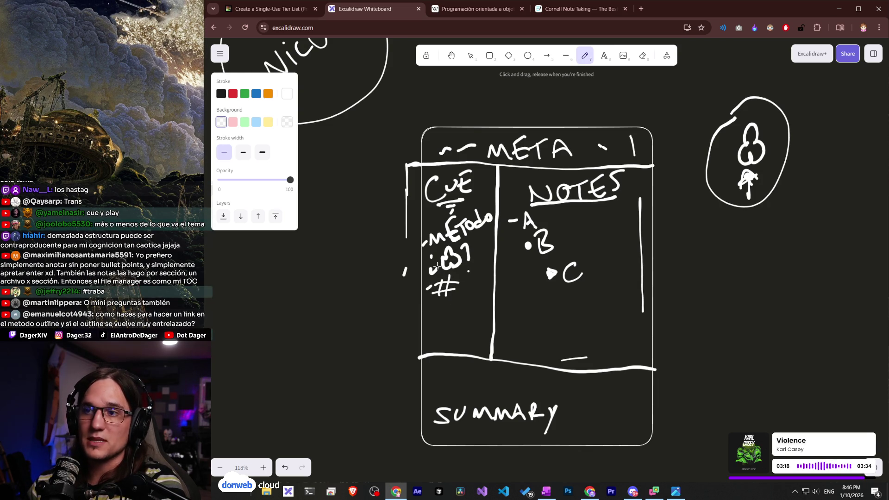
{"action": "left_click_drag", "start_coordinate": [424, 266], "coordinate": [431, 265]}
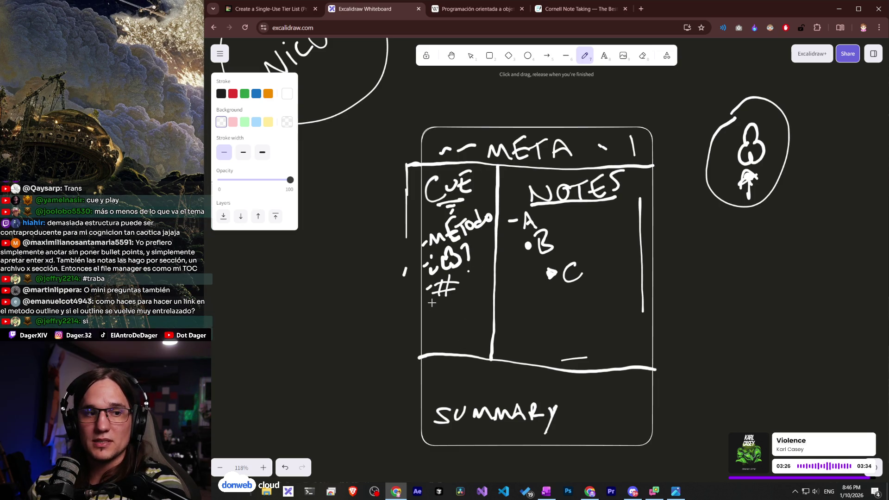
{"action": "scroll", "coordinate": [427, 290], "scroll_direction": "down", "scroll_amount": 2}
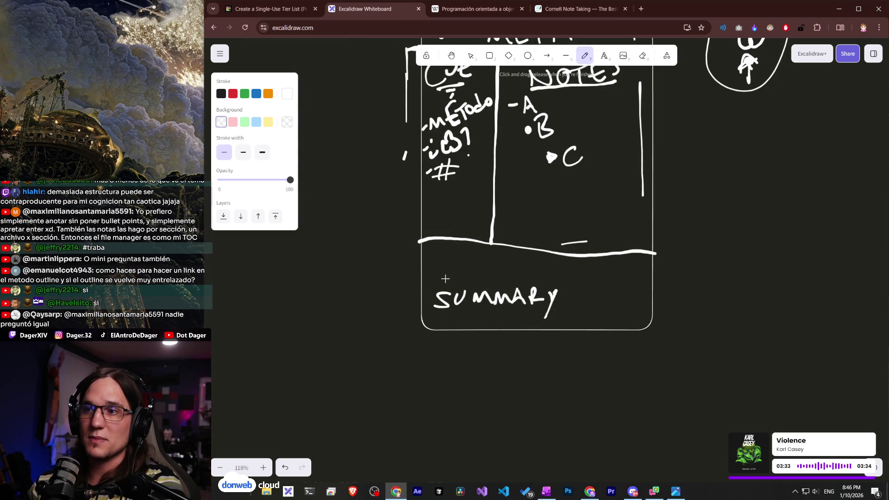
Pencil placeholder dashes and a dot in the summary area.
{"action": "left_click", "coordinate": [450, 272]}
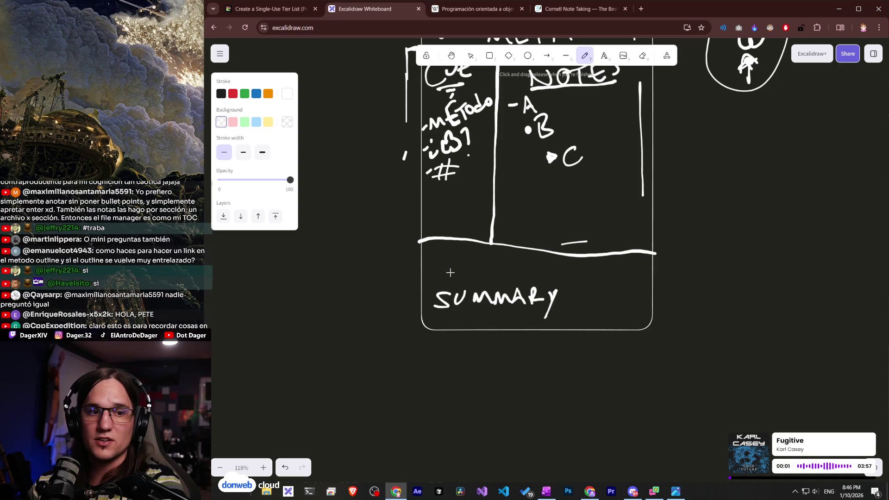
{"action": "left_click_drag", "start_coordinate": [468, 274], "coordinate": [473, 273]}
{"action": "left_click_drag", "start_coordinate": [486, 272], "coordinate": [552, 268]}
{"action": "left_click", "coordinate": [589, 272]}
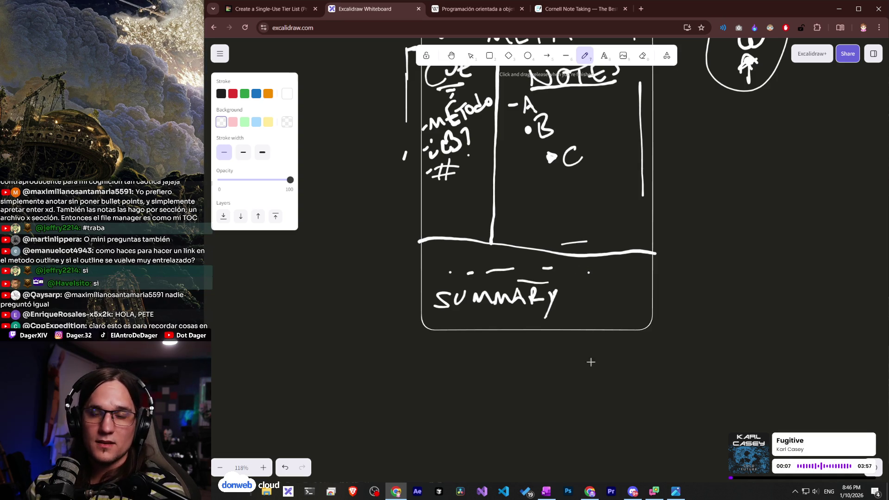
{"action": "scroll", "coordinate": [588, 363], "scroll_direction": "up", "scroll_amount": 3}
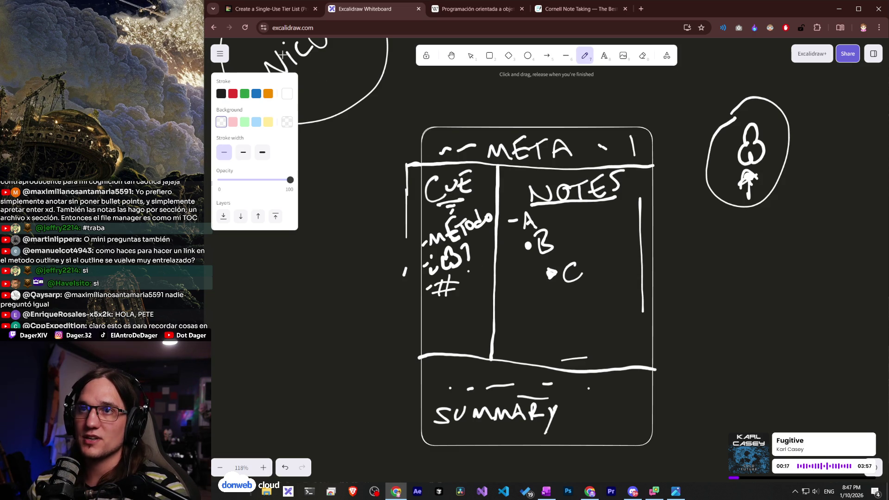
Frame the whole template in a larger box, erase the SUMMARY label, then go to Wikipedia.
{"action": "left_click", "coordinate": [268, 9]}
{"action": "left_click", "coordinate": [366, 9]}
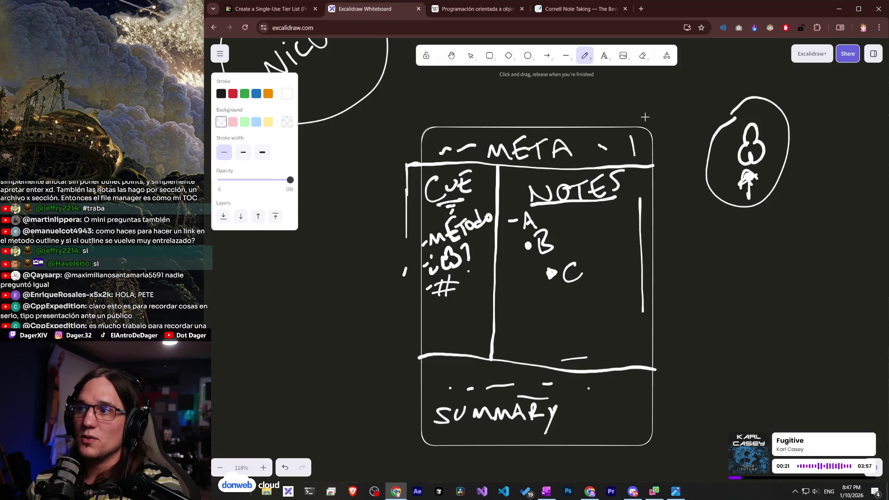
{"action": "mouse_move", "coordinate": [385, 435]}
{"action": "left_mouse_down"}
{"action": "mouse_move", "coordinate": [425, 477]}
{"action": "mouse_move", "coordinate": [667, 473]}
{"action": "mouse_move", "coordinate": [689, 386]}
{"action": "mouse_move", "coordinate": [692, 196]}
{"action": "mouse_move", "coordinate": [643, 110]}
{"action": "left_mouse_up"}
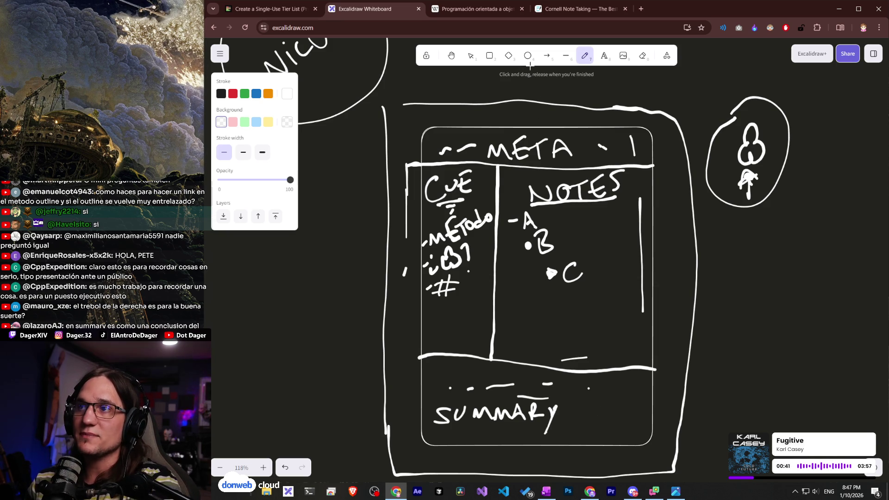
{"action": "left_click", "coordinate": [643, 56]}
{"action": "mouse_move", "coordinate": [556, 419]}
{"action": "left_mouse_down"}
{"action": "mouse_move", "coordinate": [453, 408]}
{"action": "mouse_move", "coordinate": [510, 419]}
{"action": "left_mouse_up"}
{"action": "left_click", "coordinate": [584, 59]}
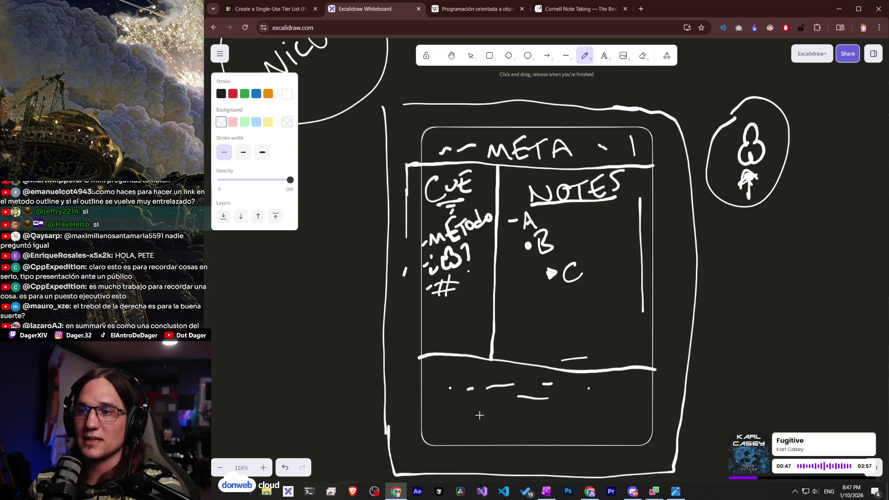
{"action": "key", "text": "ctrl+Tab"}
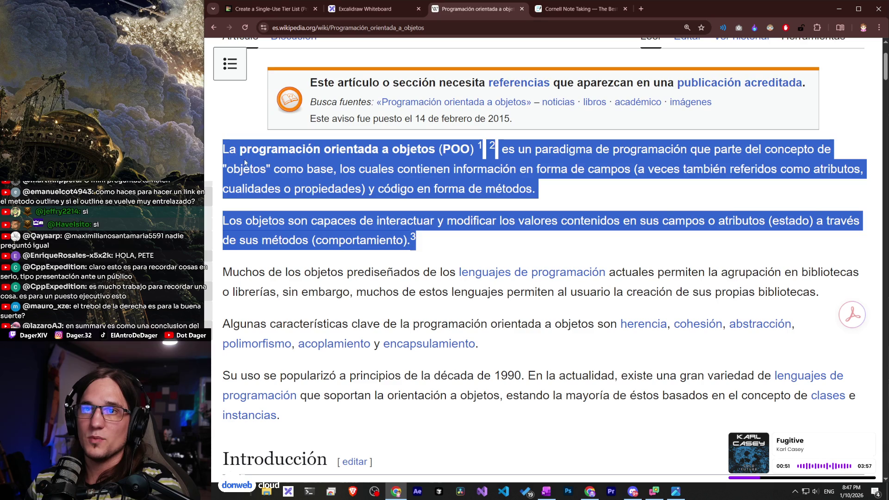
Select the 'Programación orientada a objetos' intro paragraphs, then return to the whiteboard.
{"action": "mouse_move", "coordinate": [223, 149]}
{"action": "left_mouse_down"}
{"action": "mouse_move", "coordinate": [393, 221]}
{"action": "mouse_move", "coordinate": [440, 258]}
{"action": "mouse_move", "coordinate": [429, 240]}
{"action": "left_mouse_up"}
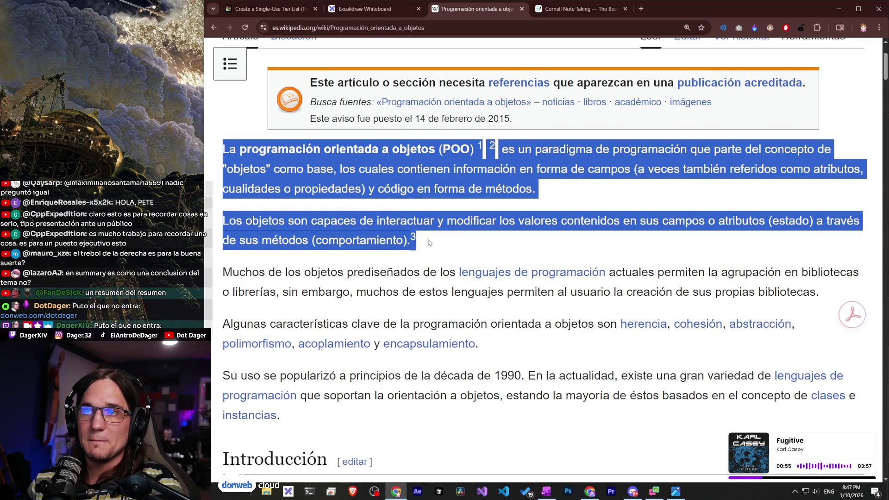
{"action": "left_click", "coordinate": [366, 8]}
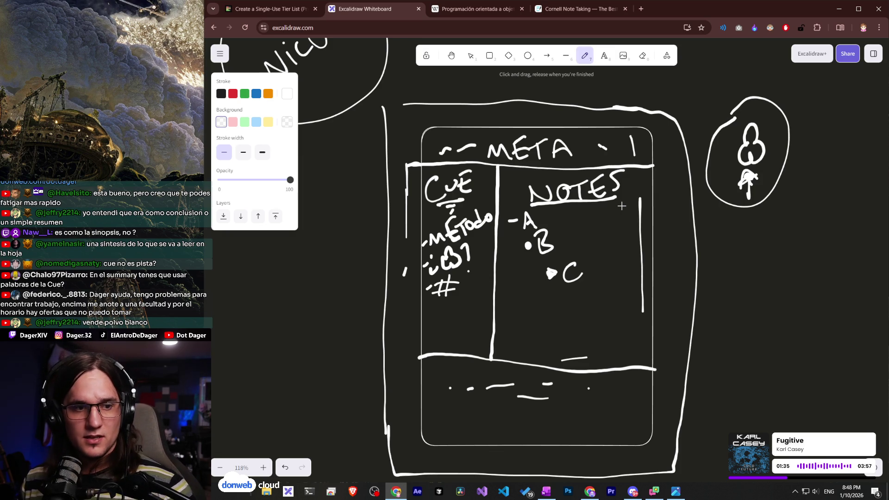
Outline the summary section with a new box.
{"action": "scroll", "coordinate": [533, 192], "scroll_direction": "down", "scroll_amount": 10}
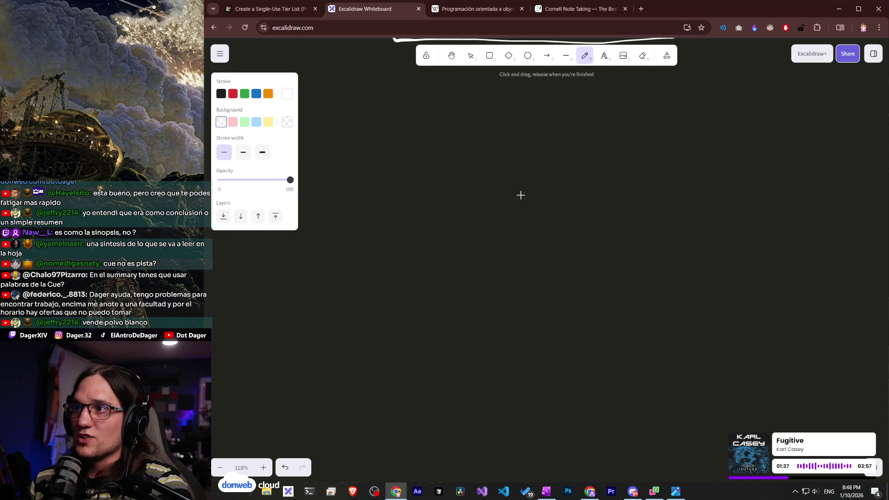
{"action": "scroll", "coordinate": [456, 144], "scroll_direction": "up", "scroll_amount": 7}
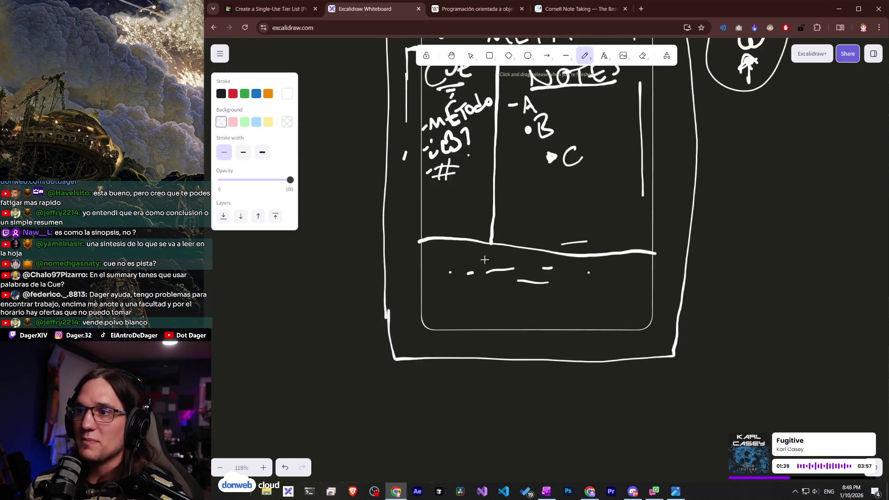
{"action": "left_click_drag", "start_coordinate": [425, 259], "coordinate": [592, 336]}
{"action": "left_click_drag", "start_coordinate": [652, 330], "coordinate": [646, 272]}
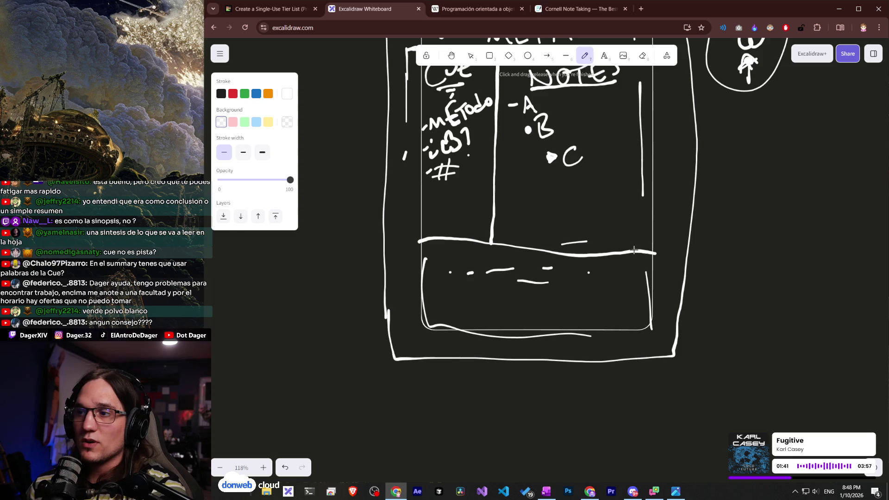
Below the template, sketch five wavy text lines with a curly brace and tall bracket.
{"action": "scroll", "coordinate": [585, 275], "scroll_direction": "down", "scroll_amount": 5}
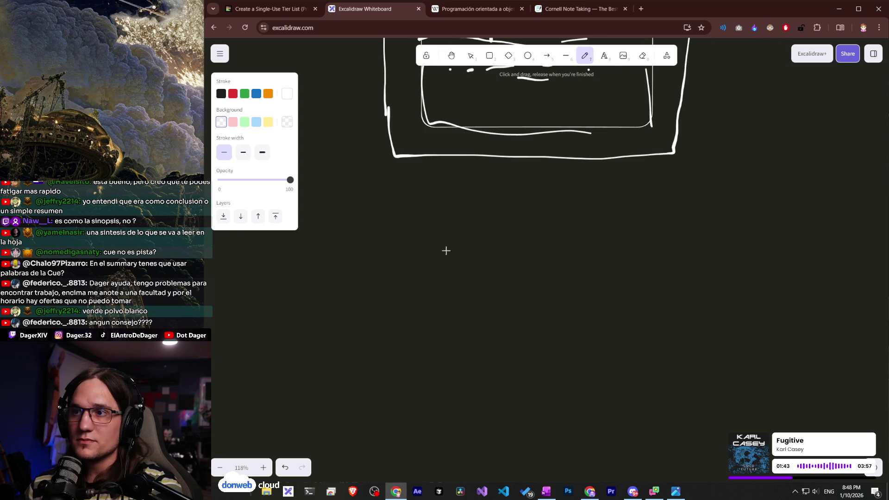
{"action": "mouse_move", "coordinate": [425, 262]}
{"action": "left_mouse_down"}
{"action": "mouse_move", "coordinate": [528, 250]}
{"action": "mouse_move", "coordinate": [589, 257]}
{"action": "left_mouse_up"}
{"action": "left_click_drag", "start_coordinate": [435, 281], "coordinate": [526, 269]}
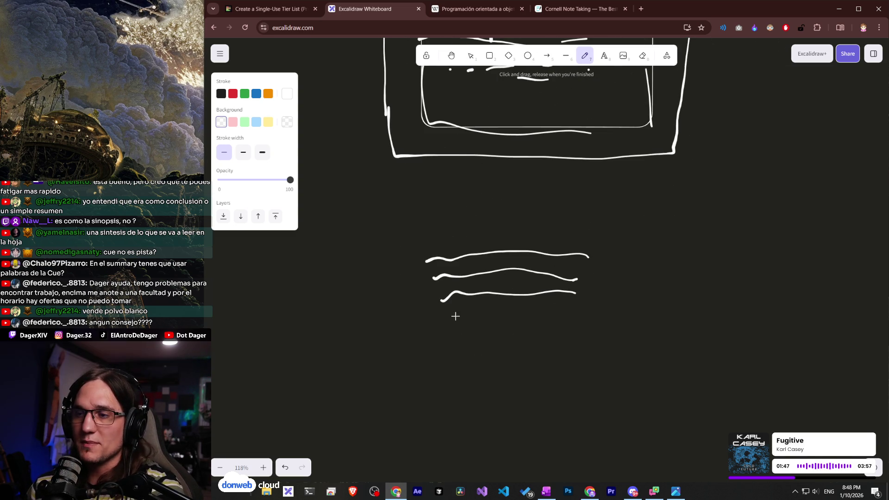
{"action": "left_click_drag", "start_coordinate": [531, 313], "coordinate": [571, 310]}
{"action": "left_click_drag", "start_coordinate": [456, 341], "coordinate": [573, 332]}
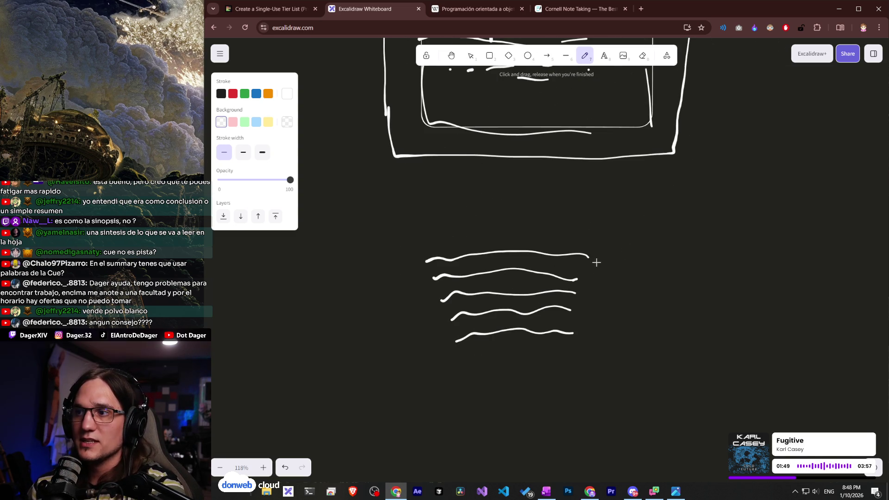
{"action": "left_click_drag", "start_coordinate": [588, 234], "coordinate": [595, 235]}
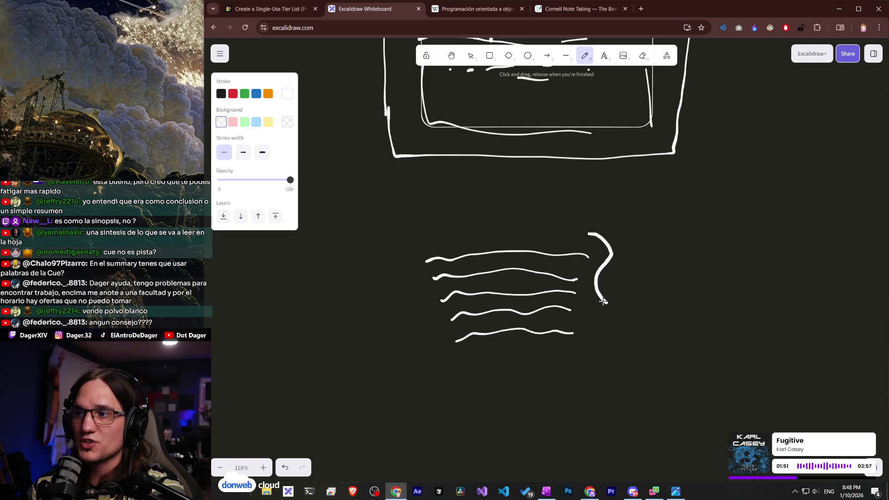
{"action": "left_click_drag", "start_coordinate": [604, 340], "coordinate": [582, 356]}
{"action": "mouse_move", "coordinate": [611, 222]}
{"action": "left_mouse_down"}
{"action": "mouse_move", "coordinate": [624, 216]}
{"action": "mouse_move", "coordinate": [647, 380]}
{"action": "mouse_move", "coordinate": [633, 383]}
{"action": "left_mouse_up"}
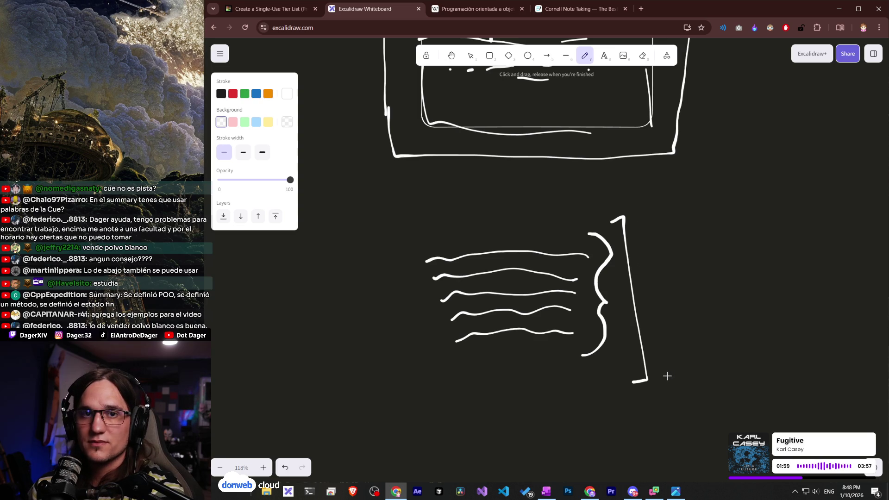
Further down, start a second set of longer wavy lines.
{"action": "scroll", "coordinate": [586, 261], "scroll_direction": "down", "scroll_amount": 5}
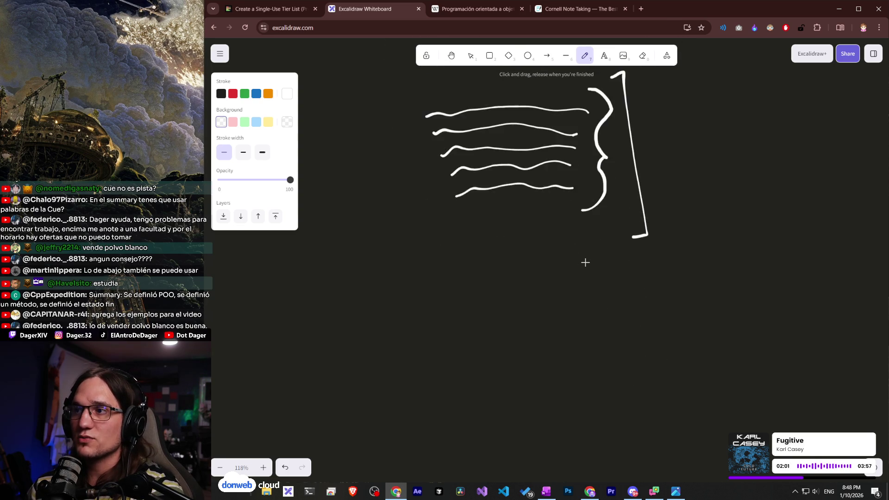
{"action": "left_click_drag", "start_coordinate": [446, 274], "coordinate": [590, 263]}
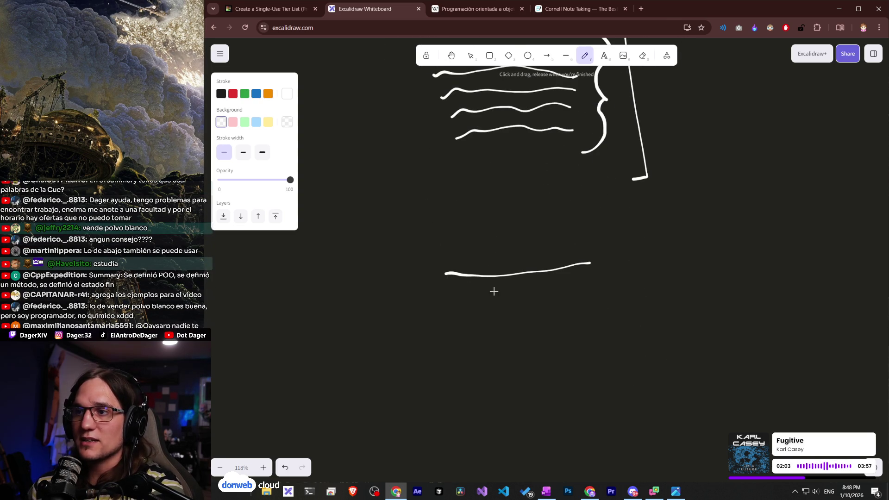
{"action": "left_click_drag", "start_coordinate": [453, 297], "coordinate": [459, 296]}
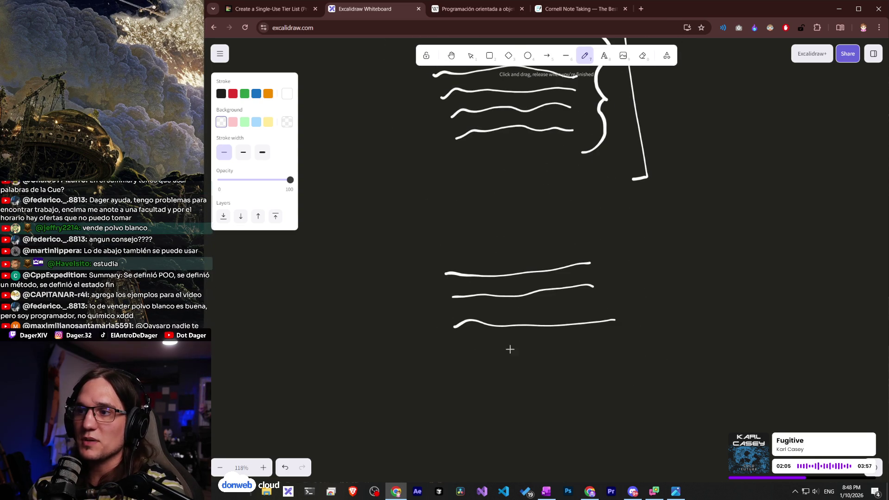
{"action": "left_click_drag", "start_coordinate": [531, 342], "coordinate": [596, 343]}
{"action": "left_click_drag", "start_coordinate": [460, 369], "coordinate": [582, 354]}
{"action": "left_click_drag", "start_coordinate": [469, 390], "coordinate": [590, 382]}
{"action": "left_click_drag", "start_coordinate": [481, 406], "coordinate": [584, 395]}
{"action": "left_click_drag", "start_coordinate": [494, 420], "coordinate": [501, 420]}
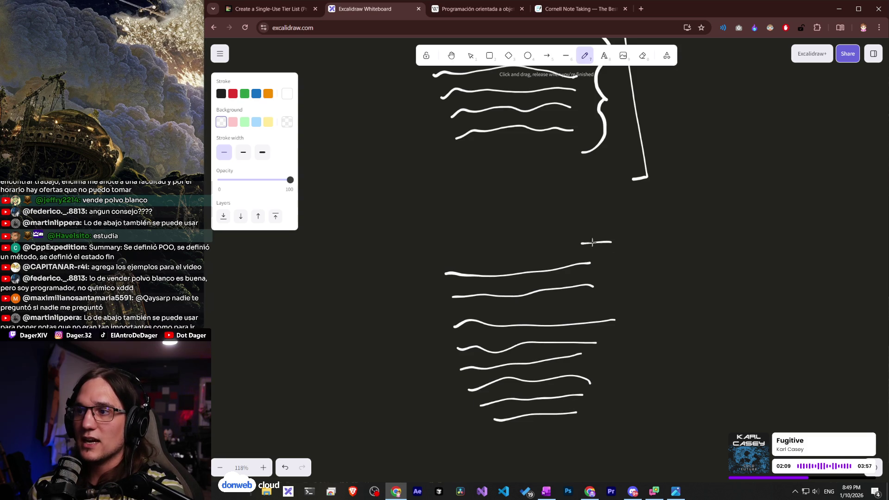
Add a bracket beside those lines and a boxed narrow column of dots.
{"action": "left_click_drag", "start_coordinate": [653, 412], "coordinate": [622, 431]}
{"action": "mouse_move", "coordinate": [642, 263]}
{"action": "left_mouse_down"}
{"action": "mouse_move", "coordinate": [640, 249]}
{"action": "mouse_move", "coordinate": [692, 245]}
{"action": "left_mouse_up"}
{"action": "left_click", "coordinate": [697, 268]}
{"action": "left_click_drag", "start_coordinate": [675, 279], "coordinate": [668, 278]}
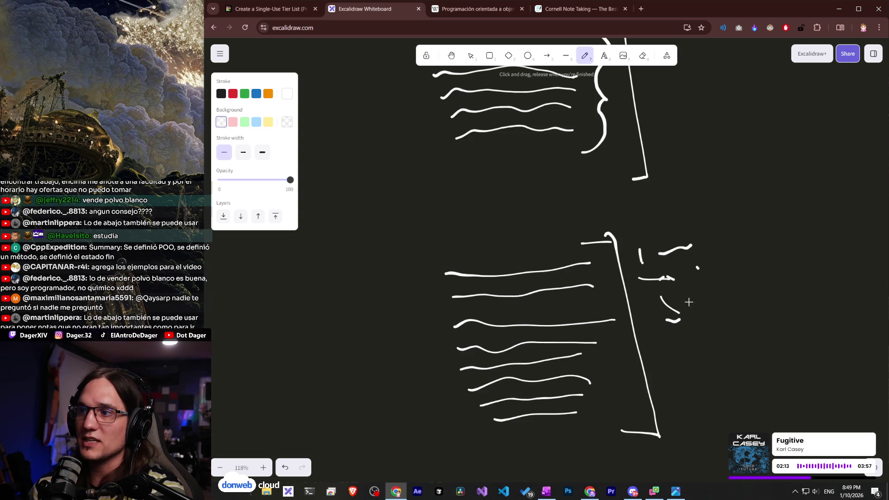
{"action": "left_click", "coordinate": [691, 415]}
{"action": "left_click_drag", "start_coordinate": [672, 421], "coordinate": [727, 421]}
{"action": "mouse_move", "coordinate": [733, 412]}
{"action": "left_mouse_down"}
{"action": "mouse_move", "coordinate": [714, 237]}
{"action": "mouse_move", "coordinate": [660, 254]}
{"action": "left_mouse_up"}
{"action": "mouse_move", "coordinate": [648, 353]}
{"action": "left_mouse_down"}
{"action": "mouse_move", "coordinate": [641, 250]}
{"action": "mouse_move", "coordinate": [594, 233]}
{"action": "mouse_move", "coordinate": [564, 239]}
{"action": "mouse_move", "coordinate": [644, 407]}
{"action": "mouse_move", "coordinate": [614, 428]}
{"action": "left_mouse_up"}
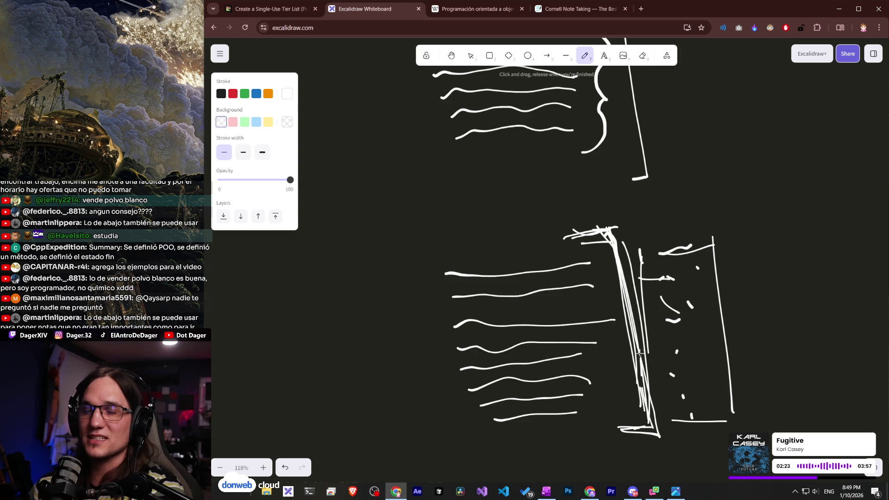
{"action": "scroll", "coordinate": [586, 224], "scroll_direction": "up", "scroll_amount": 6}
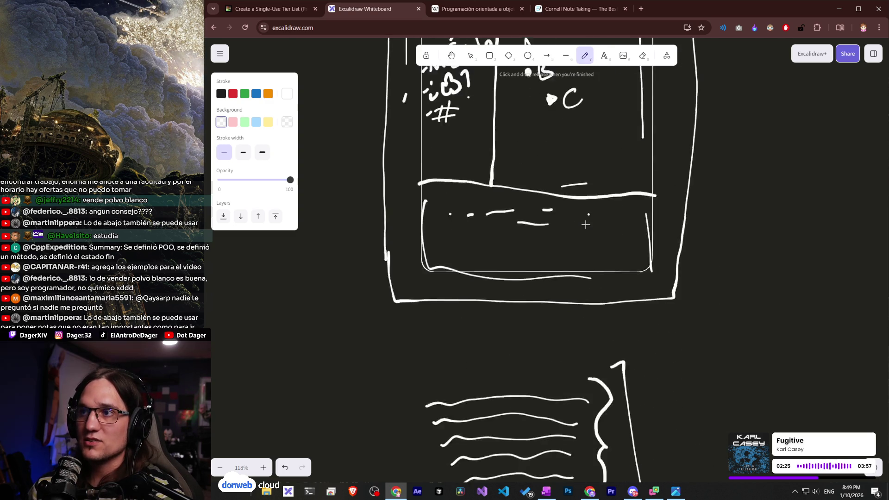
Scroll back up to the Cornell template, then switch to the TierMaker tier list tab.
{"action": "scroll", "coordinate": [586, 225], "scroll_direction": "up", "scroll_amount": 3}
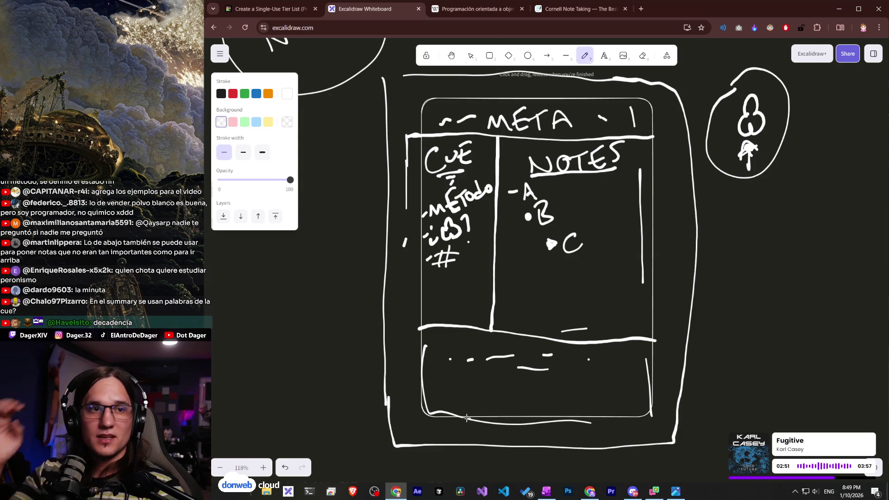
{"action": "left_click", "coordinate": [282, 6]}
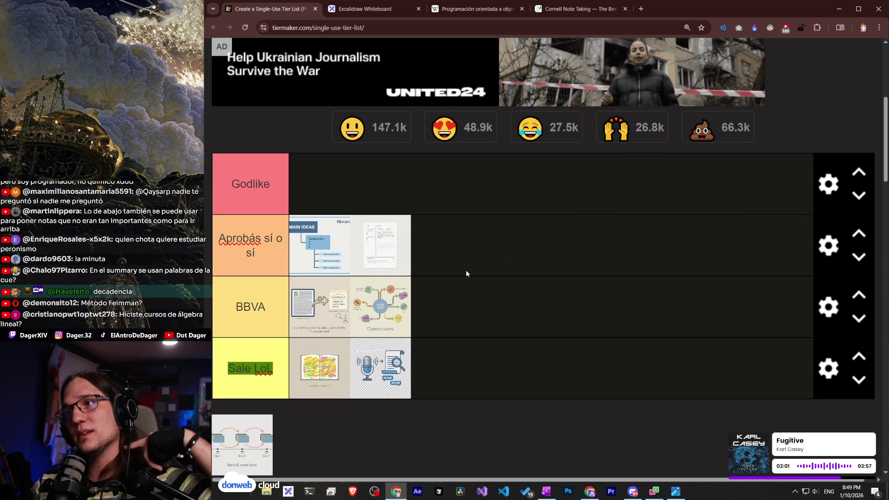
Go back to the Excalidraw Cornell template, then glance at OneNote's Notetaking page.
{"action": "scroll", "coordinate": [464, 272], "scroll_direction": "down", "scroll_amount": 1}
{"action": "key", "text": "ctrl+Tab"}
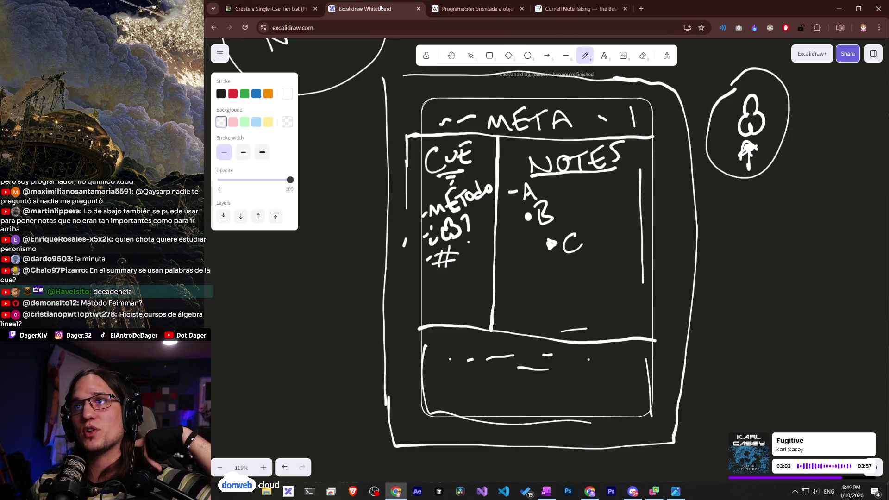
{"action": "scroll", "coordinate": [537, 303], "scroll_direction": "down", "scroll_amount": 1}
{"action": "scroll", "coordinate": [537, 303], "scroll_direction": "up", "scroll_amount": 1}
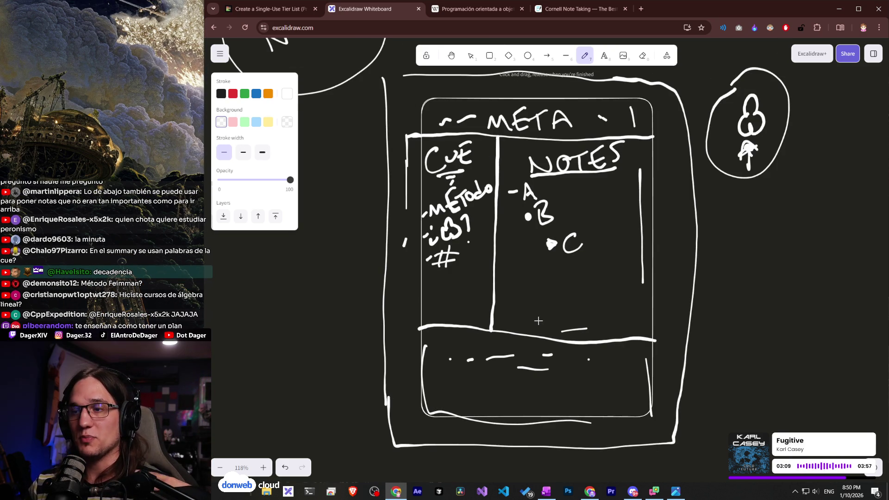
{"action": "key", "text": "alt+Tab"}
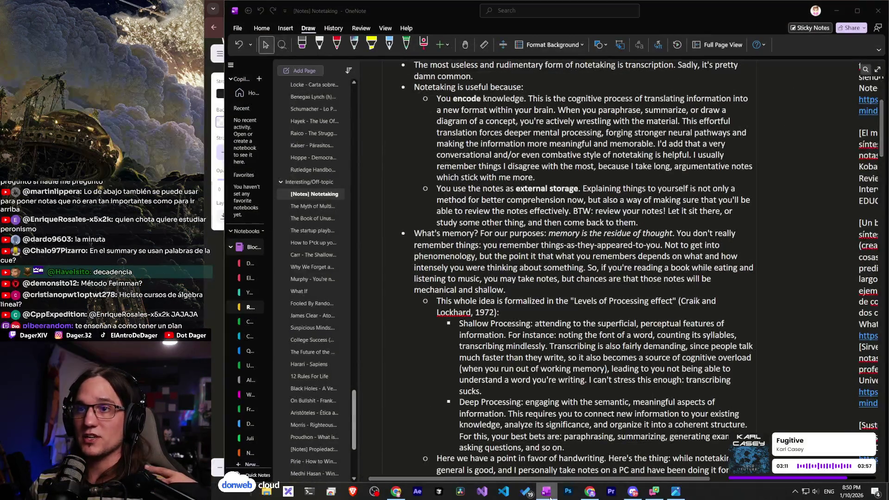
{"action": "key", "text": "alt+Tab"}
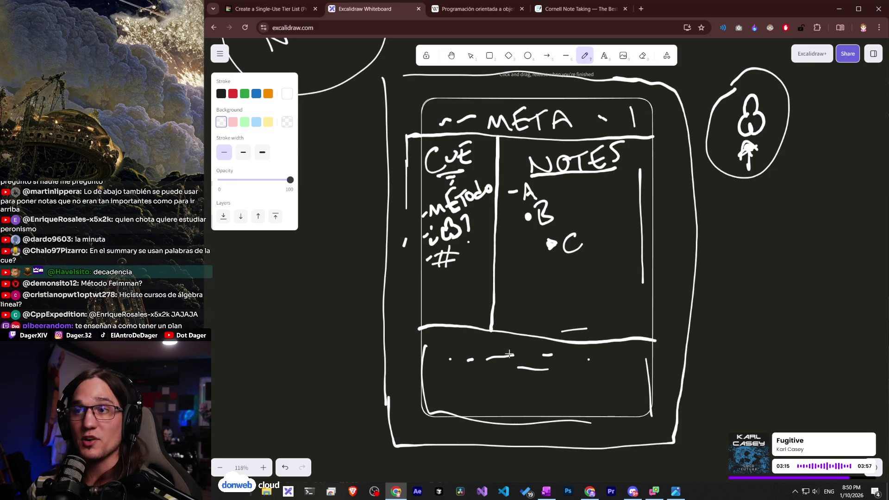
{"action": "left_click", "coordinate": [267, 9]}
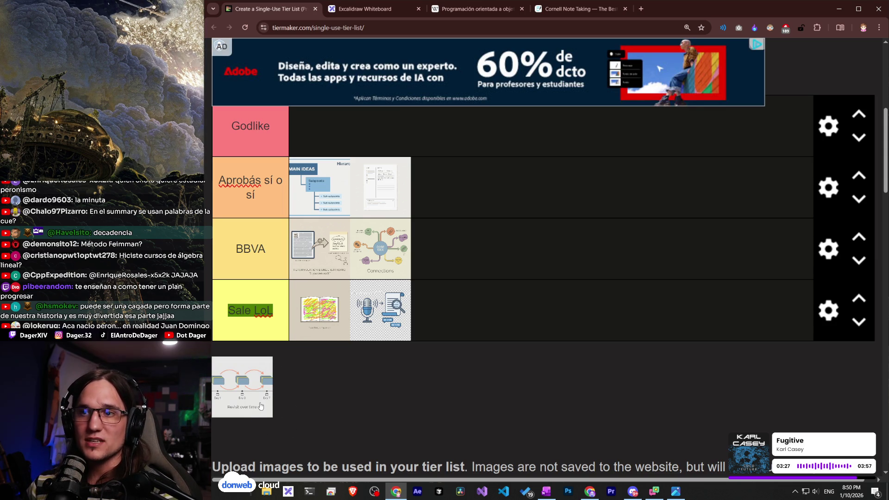
{"action": "left_click", "coordinate": [366, 8]}
{"action": "scroll", "coordinate": [491, 290], "scroll_direction": "down", "scroll_amount": 8}
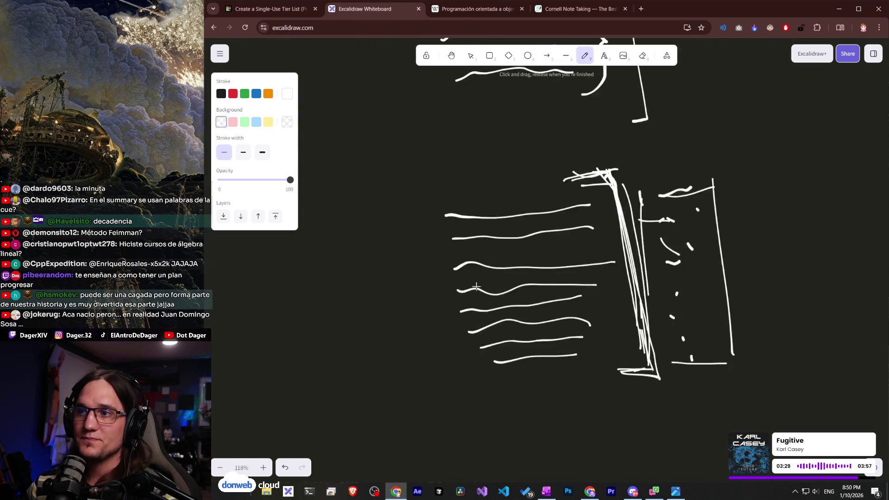
{"action": "scroll", "coordinate": [464, 370], "scroll_direction": "up", "scroll_amount": 10}
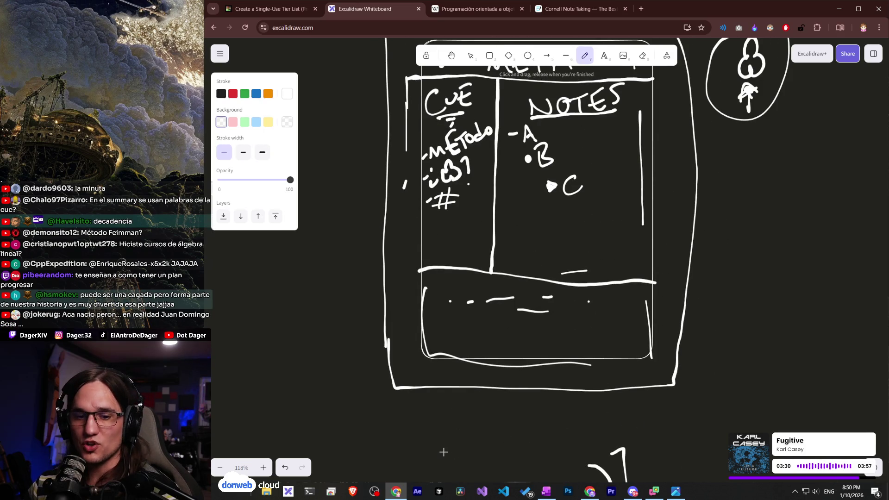
Pan the template aside and handwrite '-Encoding' on the blank canvas.
{"action": "left_click_drag", "start_coordinate": [357, 298], "coordinate": [644, 223]}
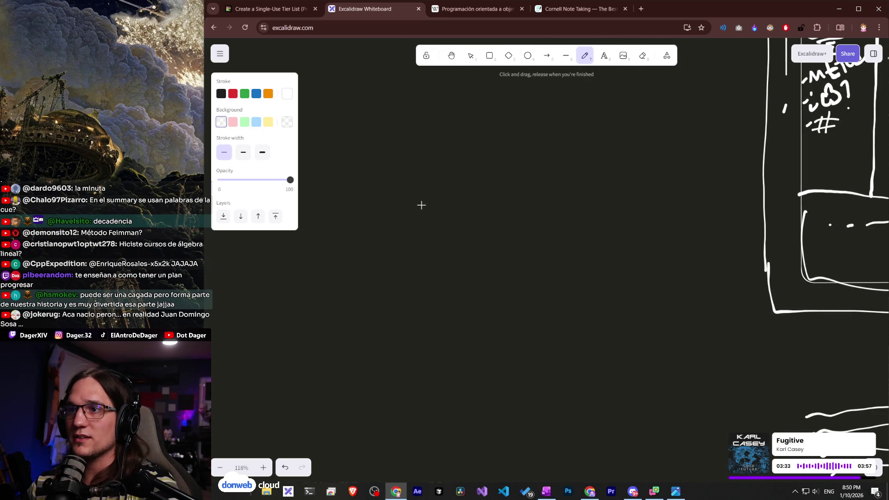
{"action": "left_click_drag", "start_coordinate": [388, 190], "coordinate": [380, 191]}
{"action": "mouse_move", "coordinate": [410, 170]}
{"action": "left_mouse_down"}
{"action": "mouse_move", "coordinate": [438, 201]}
{"action": "mouse_move", "coordinate": [426, 188]}
{"action": "left_mouse_up"}
{"action": "left_click_drag", "start_coordinate": [403, 166], "coordinate": [424, 149]}
{"action": "mouse_move", "coordinate": [431, 204]}
{"action": "left_mouse_down"}
{"action": "mouse_move", "coordinate": [492, 195]}
{"action": "mouse_move", "coordinate": [498, 182]}
{"action": "left_mouse_up"}
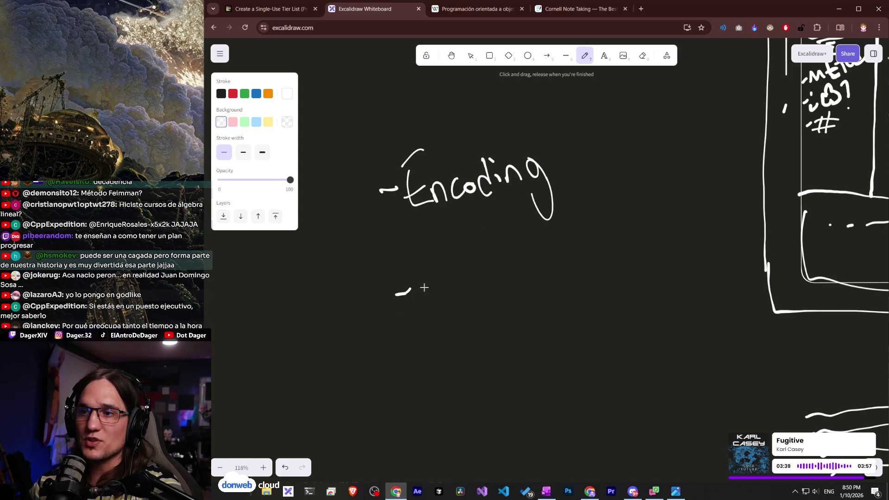
Write '-Consolidating' on the next line and underline Encoding.
{"action": "mouse_move", "coordinate": [437, 269]}
{"action": "left_mouse_down"}
{"action": "mouse_move", "coordinate": [436, 306]}
{"action": "mouse_move", "coordinate": [469, 289]}
{"action": "left_mouse_up"}
{"action": "mouse_move", "coordinate": [484, 272]}
{"action": "left_mouse_down"}
{"action": "mouse_move", "coordinate": [519, 248]}
{"action": "mouse_move", "coordinate": [533, 273]}
{"action": "left_mouse_up"}
{"action": "mouse_move", "coordinate": [540, 252]}
{"action": "left_mouse_down"}
{"action": "mouse_move", "coordinate": [542, 271]}
{"action": "mouse_move", "coordinate": [570, 250]}
{"action": "left_mouse_up"}
{"action": "left_click_drag", "start_coordinate": [585, 234], "coordinate": [574, 254]}
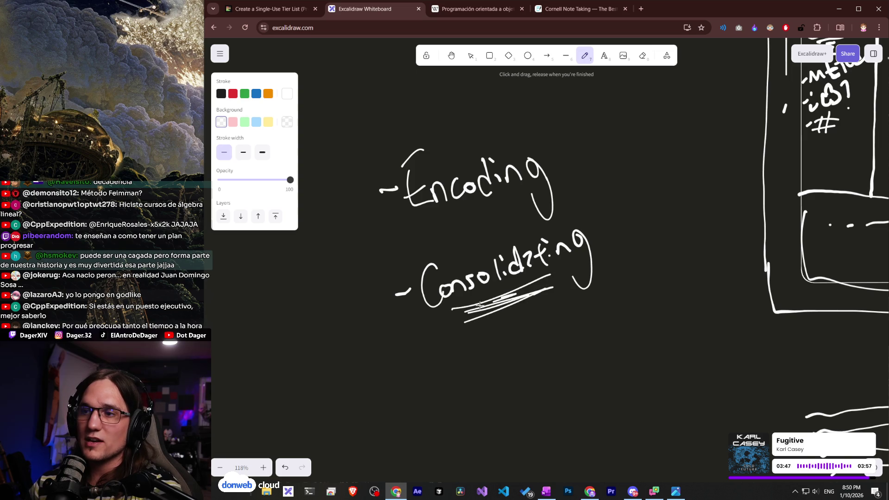
{"action": "mouse_move", "coordinate": [445, 216]}
{"action": "left_mouse_down"}
{"action": "mouse_move", "coordinate": [492, 205]}
{"action": "mouse_move", "coordinate": [488, 212]}
{"action": "left_mouse_up"}
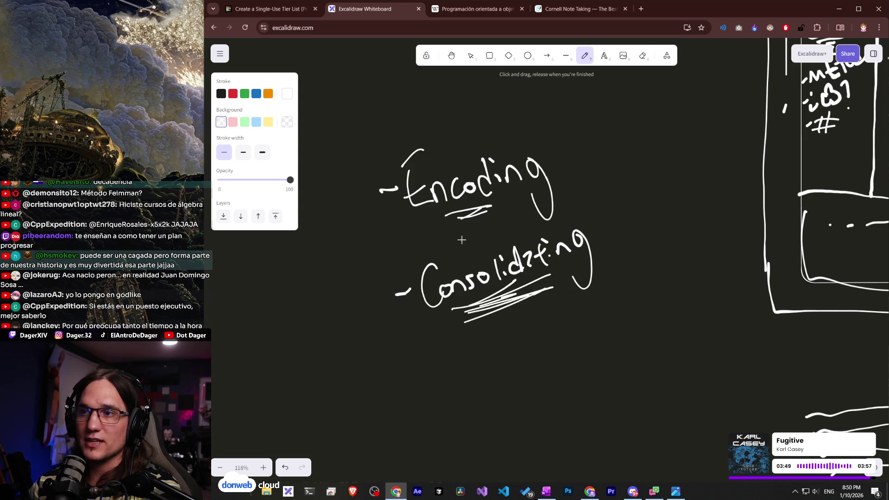
Above Encoding, sketch a rough page with an arrow pointing to a brain-like blob.
{"action": "left_click_drag", "start_coordinate": [579, 199], "coordinate": [536, 222]}
{"action": "mouse_move", "coordinate": [612, 193]}
{"action": "left_mouse_down"}
{"action": "mouse_move", "coordinate": [695, 181]}
{"action": "mouse_move", "coordinate": [681, 254]}
{"action": "mouse_move", "coordinate": [649, 288]}
{"action": "mouse_move", "coordinate": [693, 179]}
{"action": "left_mouse_up"}
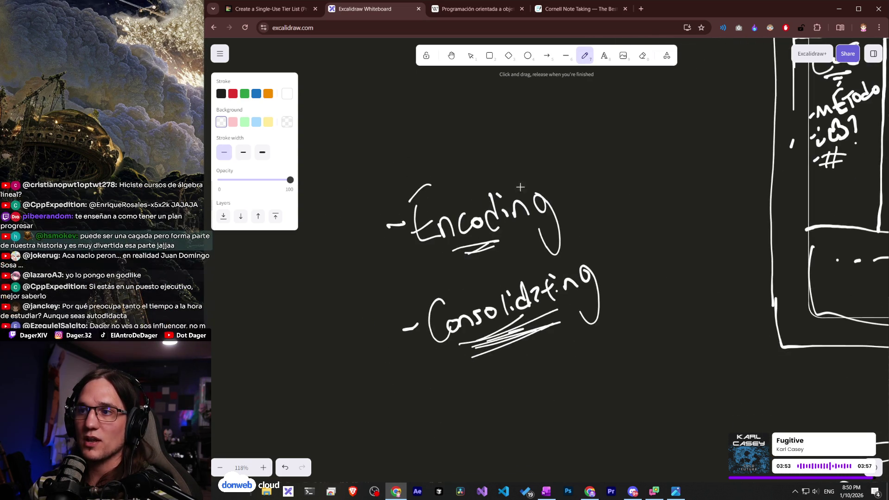
{"action": "mouse_move", "coordinate": [416, 109]}
{"action": "left_mouse_down"}
{"action": "mouse_move", "coordinate": [424, 160]}
{"action": "mouse_move", "coordinate": [404, 92]}
{"action": "left_mouse_up"}
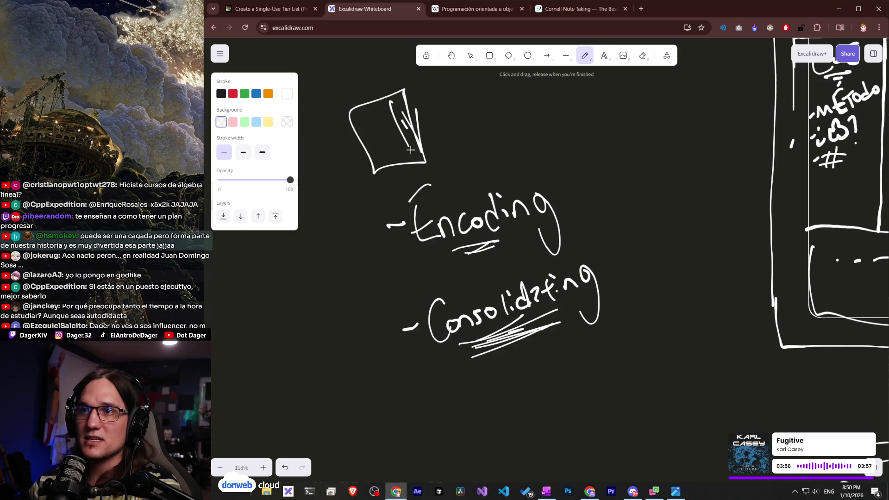
{"action": "mouse_move", "coordinate": [475, 124]}
{"action": "left_mouse_down"}
{"action": "mouse_move", "coordinate": [461, 137]}
{"action": "mouse_move", "coordinate": [513, 132]}
{"action": "mouse_move", "coordinate": [505, 146]}
{"action": "left_mouse_up"}
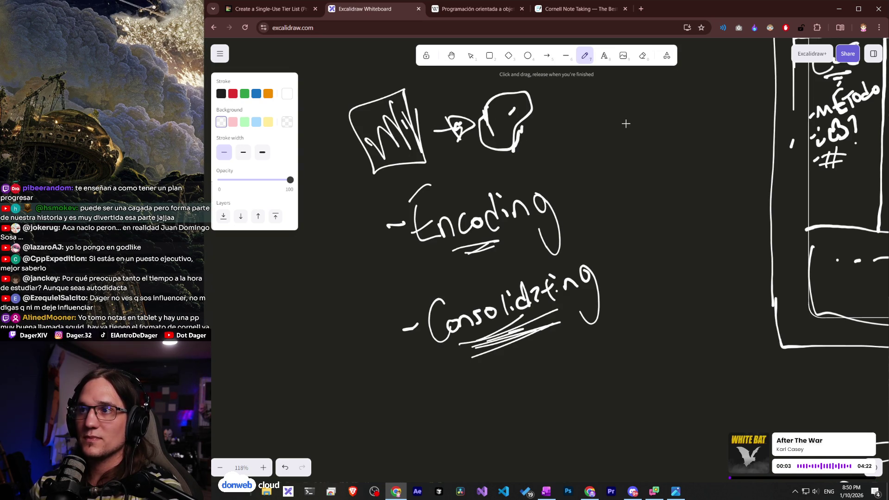
Scribble extra underlines beneath the Consolidating note.
{"action": "scroll", "coordinate": [667, 135], "scroll_direction": "right", "scroll_amount": 10}
{"action": "scroll", "coordinate": [667, 135], "scroll_direction": "up", "scroll_amount": 4}
{"action": "scroll", "coordinate": [376, 182], "scroll_direction": "left", "scroll_amount": 7}
{"action": "scroll", "coordinate": [375, 182], "scroll_direction": "down", "scroll_amount": 3}
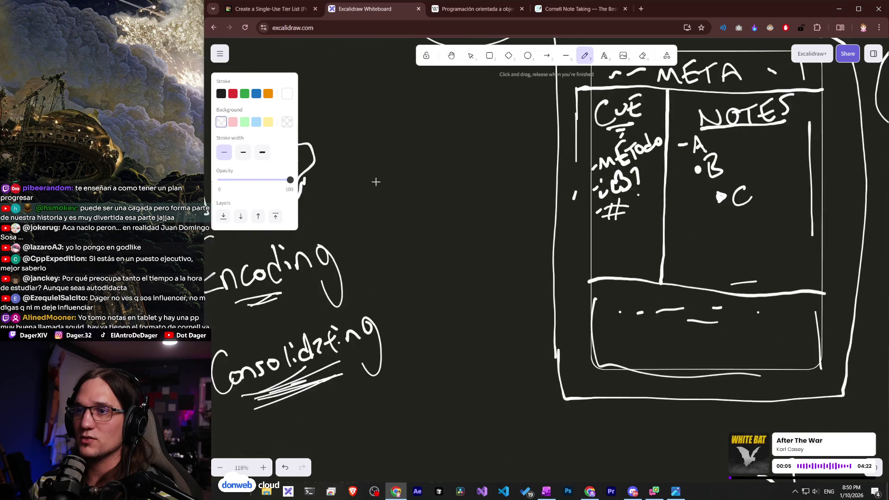
{"action": "scroll", "coordinate": [376, 182], "scroll_direction": "left", "scroll_amount": 6}
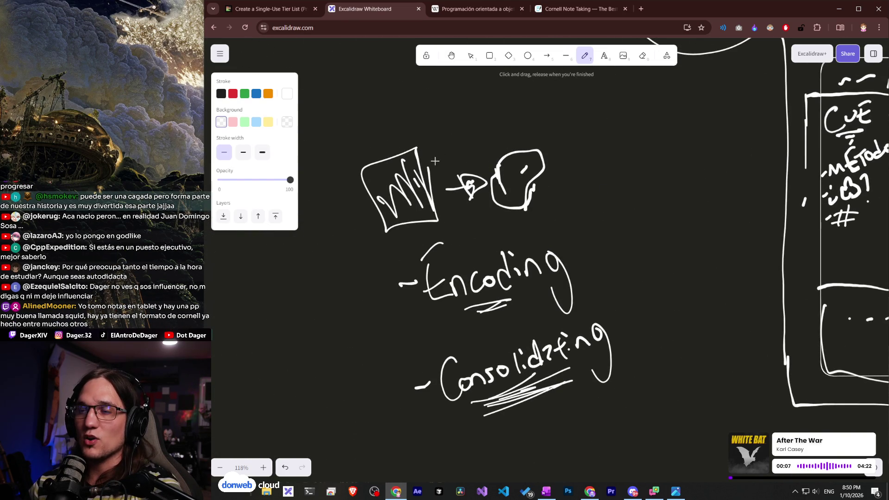
{"action": "scroll", "coordinate": [464, 221], "scroll_direction": "down", "scroll_amount": 5}
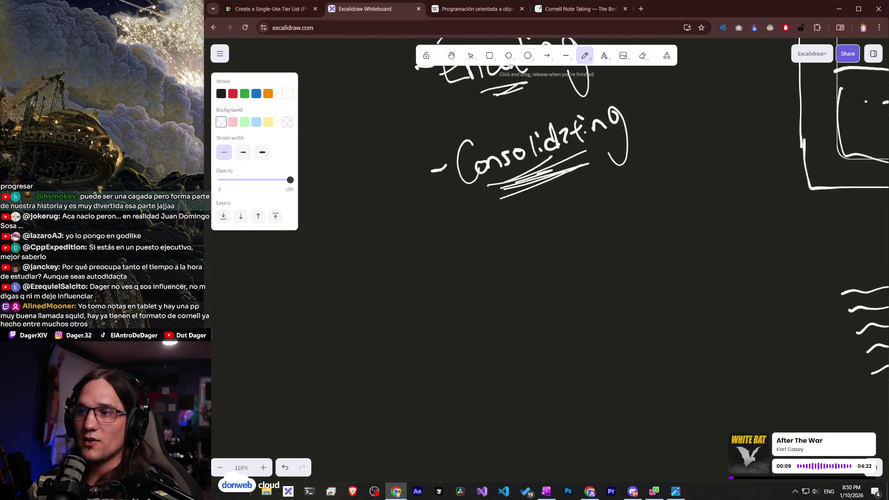
{"action": "scroll", "coordinate": [506, 138], "scroll_direction": "up", "scroll_amount": 2}
{"action": "left_click_drag", "start_coordinate": [560, 231], "coordinate": [546, 226]}
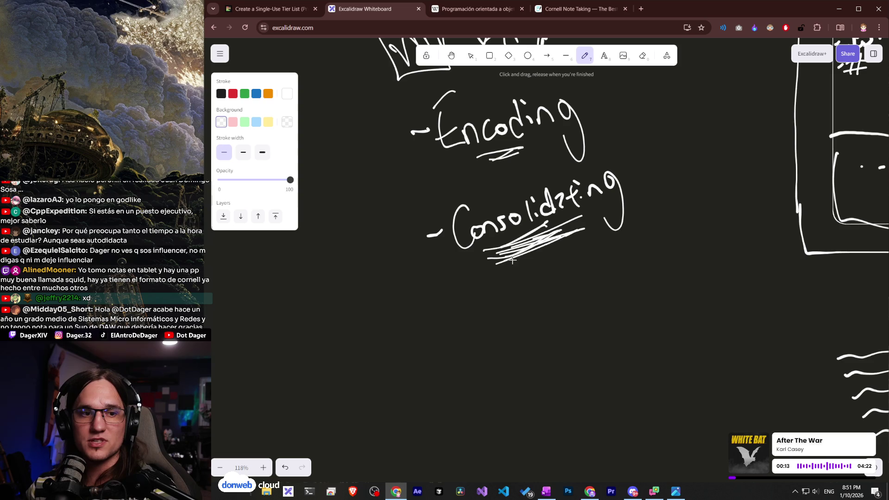
Draw a curved arrow looping from Encoding down to Consolidating, with an arrowhead.
{"action": "scroll", "coordinate": [510, 315], "scroll_direction": "up", "scroll_amount": 1}
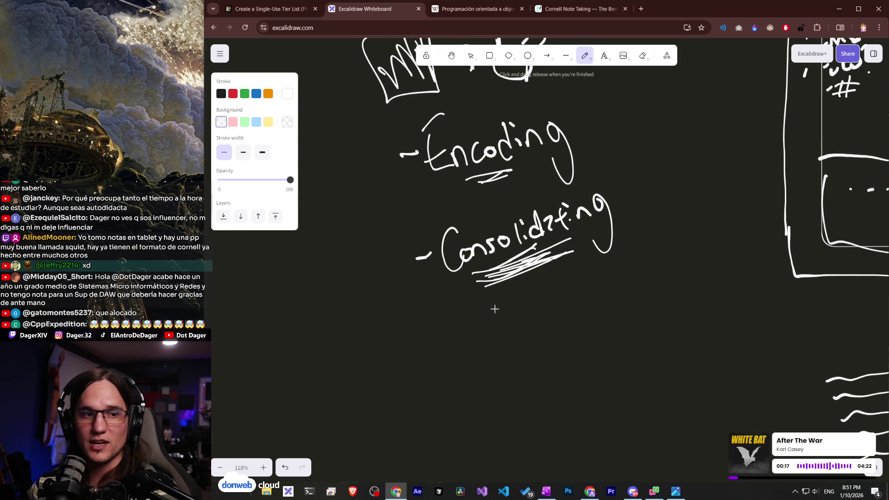
{"action": "scroll", "coordinate": [510, 306], "scroll_direction": "up", "scroll_amount": 1}
{"action": "scroll", "coordinate": [548, 333], "scroll_direction": "right", "scroll_amount": 2}
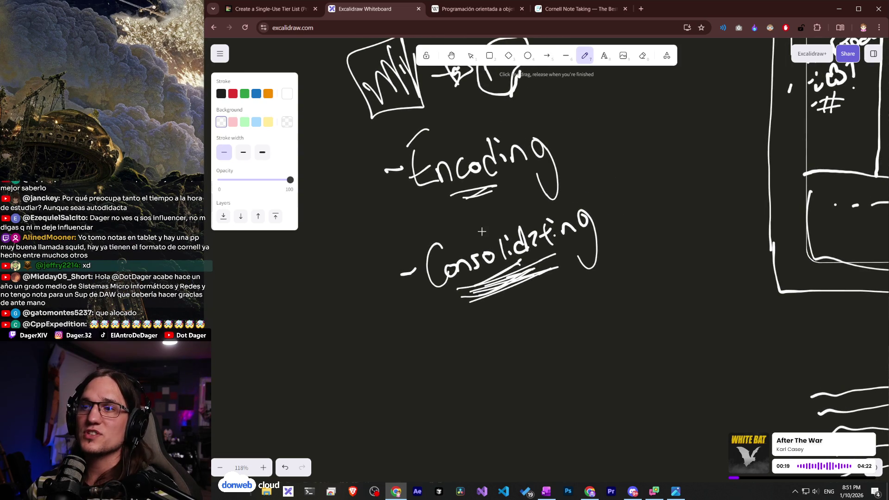
{"action": "scroll", "coordinate": [463, 213], "scroll_direction": "up", "scroll_amount": 1}
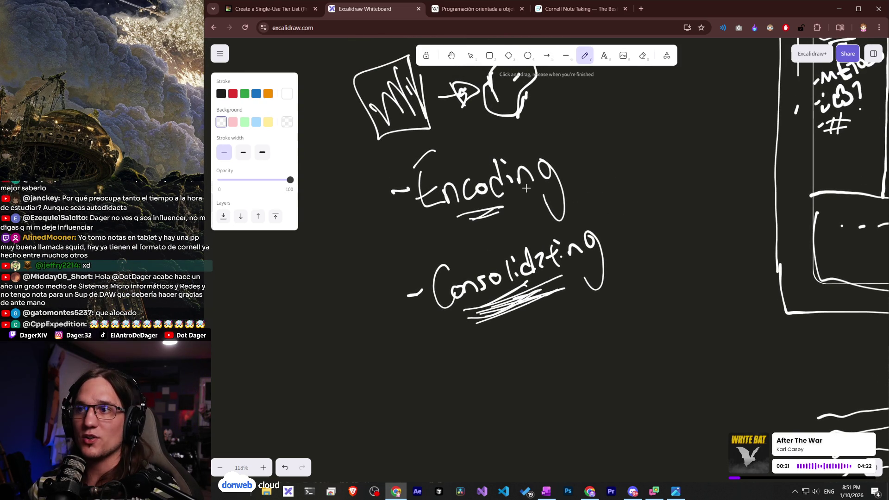
{"action": "mouse_move", "coordinate": [567, 163]}
{"action": "left_mouse_down"}
{"action": "mouse_move", "coordinate": [616, 245]}
{"action": "mouse_move", "coordinate": [626, 233]}
{"action": "left_mouse_up"}
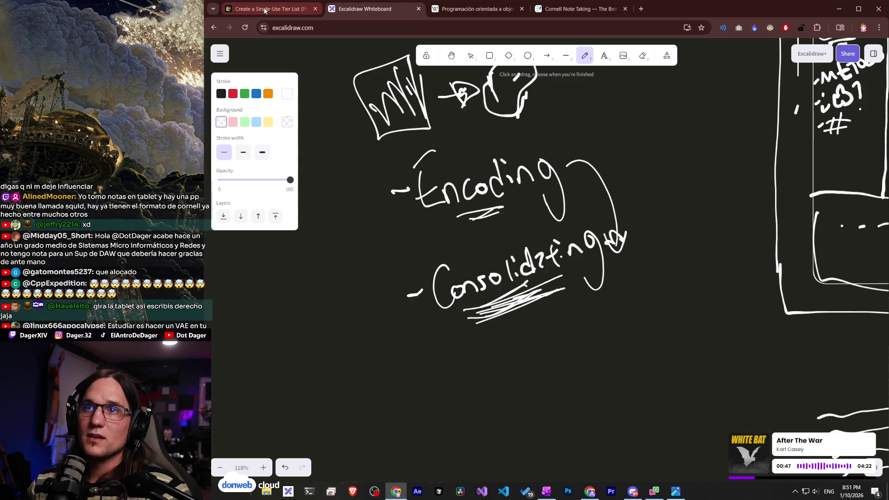
{"action": "scroll", "coordinate": [564, 192], "scroll_direction": "up", "scroll_amount": 2}
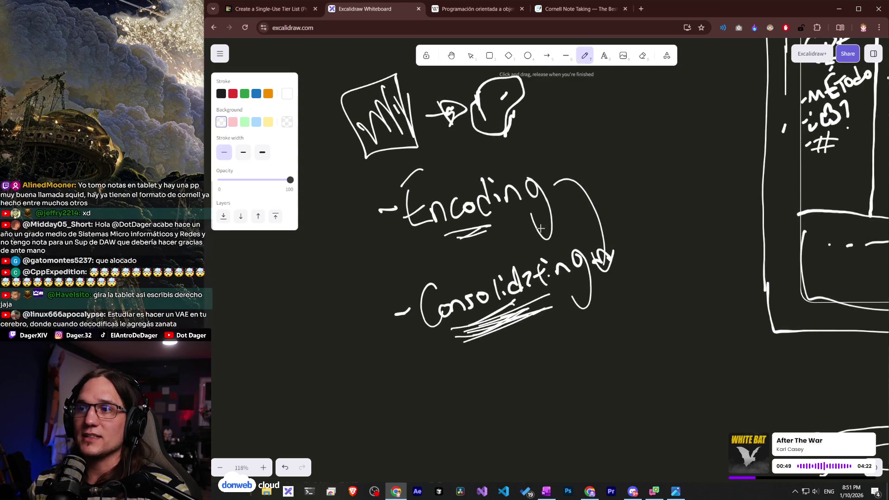
{"action": "scroll", "coordinate": [536, 228], "scroll_direction": "down", "scroll_amount": 1}
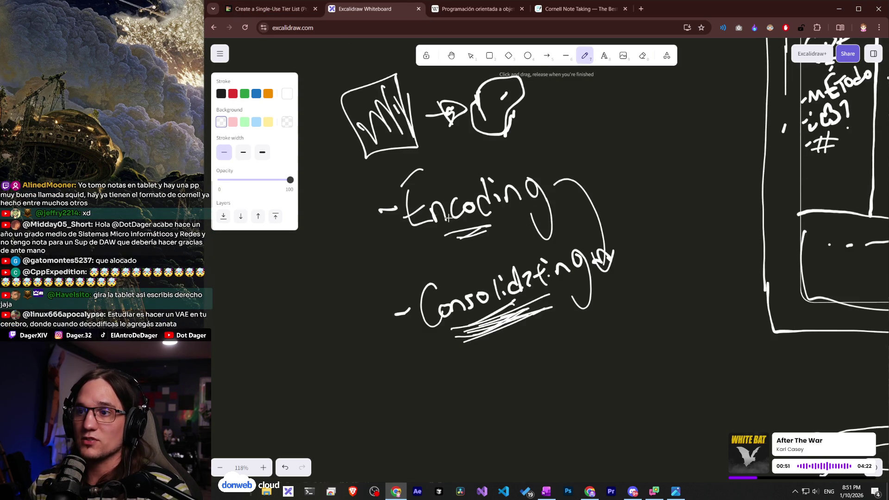
{"action": "mouse_move", "coordinate": [601, 253]}
{"action": "left_mouse_down"}
{"action": "mouse_move", "coordinate": [592, 259]}
{"action": "mouse_move", "coordinate": [604, 254]}
{"action": "mouse_move", "coordinate": [593, 253]}
{"action": "mouse_move", "coordinate": [602, 266]}
{"action": "mouse_move", "coordinate": [595, 257]}
{"action": "left_mouse_up"}
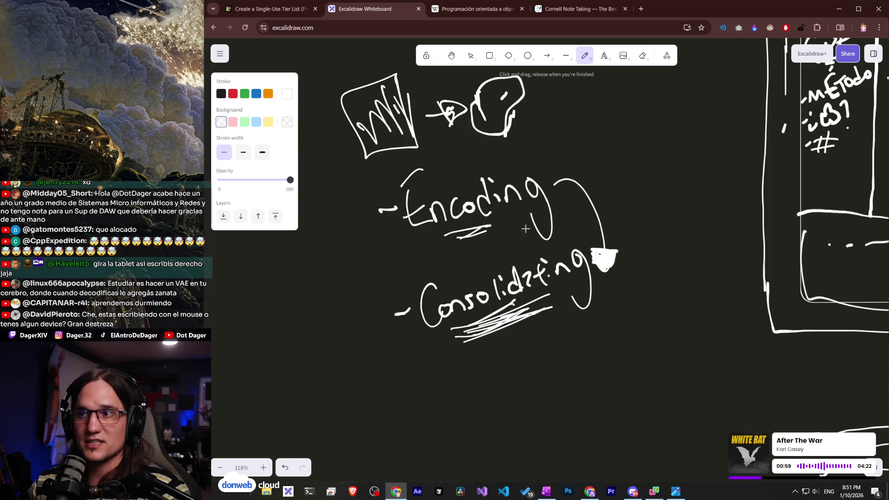
Add a longer underline beneath Encoding, then switch to the TierMaker tier list.
{"action": "scroll", "coordinate": [532, 245], "scroll_direction": "left", "scroll_amount": 1}
{"action": "mouse_move", "coordinate": [434, 257]}
{"action": "left_mouse_down"}
{"action": "mouse_move", "coordinate": [540, 250]}
{"action": "mouse_move", "coordinate": [481, 251]}
{"action": "left_mouse_up"}
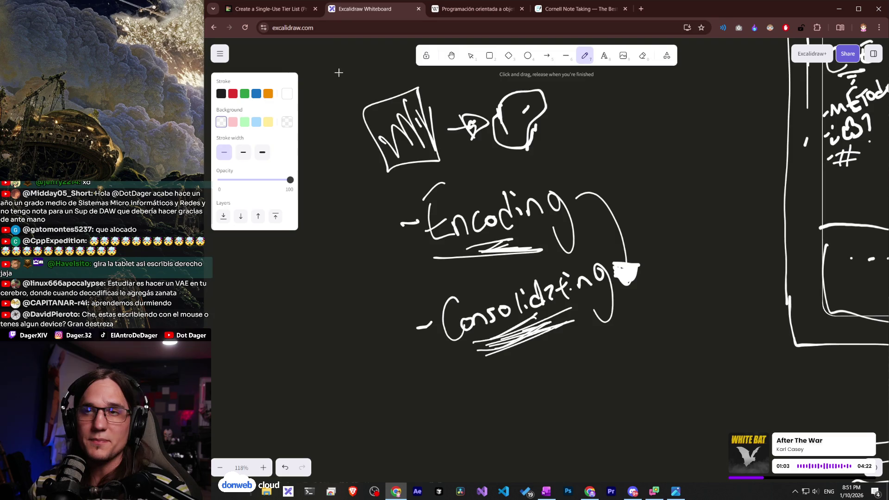
{"action": "left_click", "coordinate": [277, 13]}
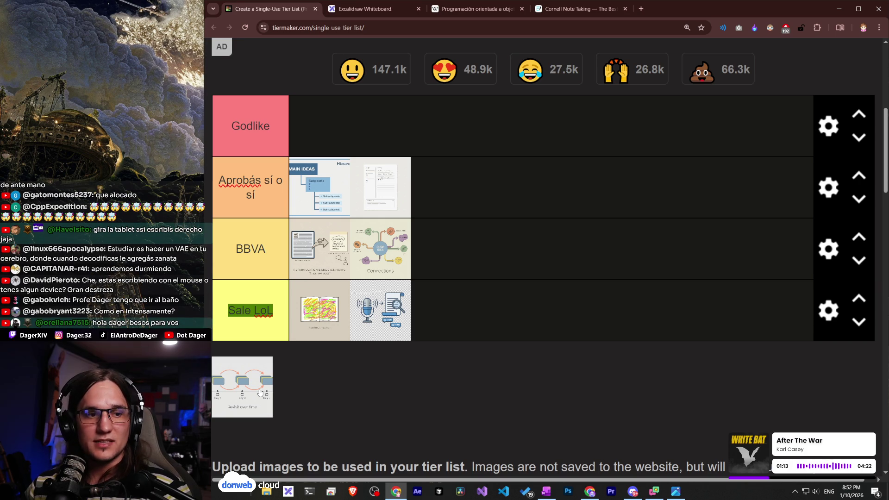
Rank the 'Revisit over time' image as Godlike, then return to the Excalidraw whiteboard.
{"action": "mouse_move", "coordinate": [252, 401]}
{"action": "left_mouse_down"}
{"action": "mouse_move", "coordinate": [388, 259]}
{"action": "mouse_move", "coordinate": [333, 139]}
{"action": "left_mouse_up"}
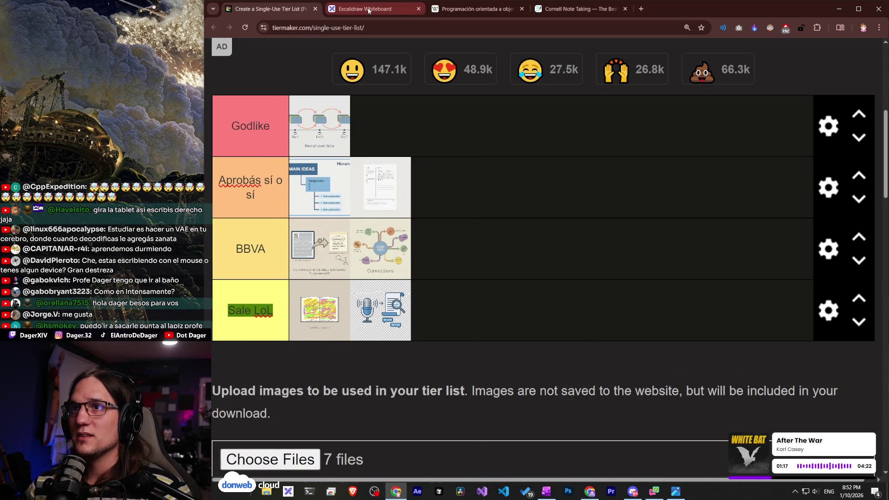
{"action": "left_click", "coordinate": [369, 10]}
{"action": "scroll", "coordinate": [528, 246], "scroll_direction": "down", "scroll_amount": 5}
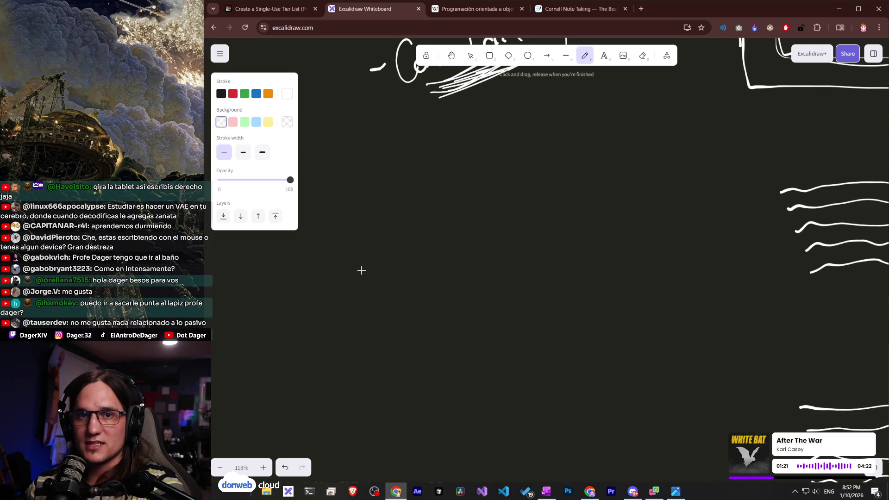
Sketch a small box, circles and connecting lines below the notes with the pen.
{"action": "left_click_drag", "start_coordinate": [377, 273], "coordinate": [437, 267]}
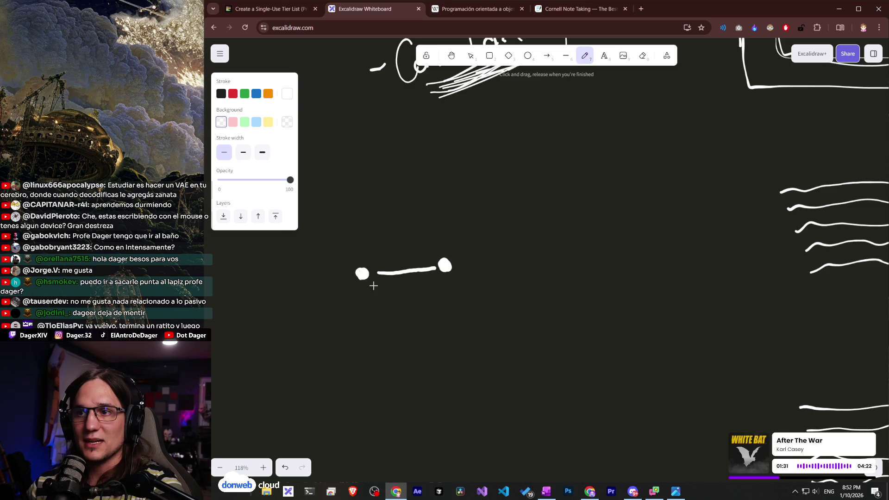
{"action": "mouse_move", "coordinate": [369, 256]}
{"action": "left_mouse_down"}
{"action": "mouse_move", "coordinate": [335, 283]}
{"action": "mouse_move", "coordinate": [375, 275]}
{"action": "mouse_move", "coordinate": [370, 256]}
{"action": "mouse_move", "coordinate": [363, 271]}
{"action": "mouse_move", "coordinate": [440, 255]}
{"action": "mouse_move", "coordinate": [444, 277]}
{"action": "mouse_move", "coordinate": [446, 253]}
{"action": "left_mouse_up"}
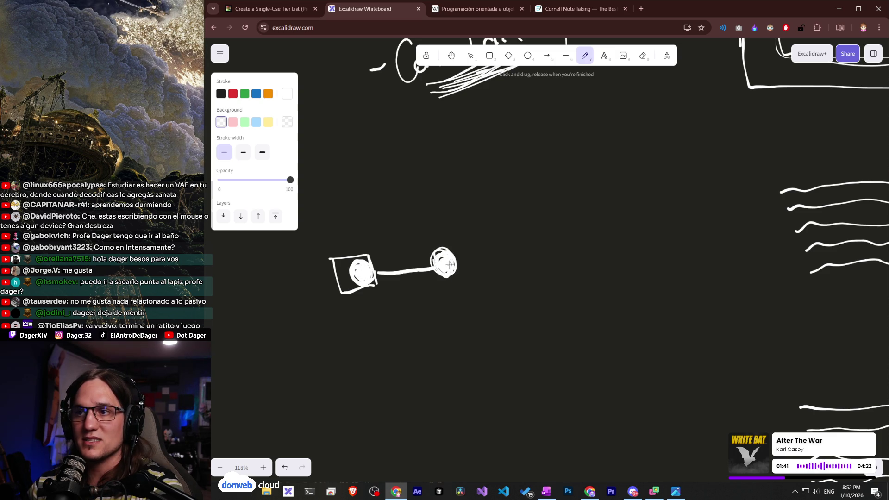
{"action": "mouse_move", "coordinate": [466, 263]}
{"action": "left_mouse_down"}
{"action": "mouse_move", "coordinate": [506, 257]}
{"action": "mouse_move", "coordinate": [402, 274]}
{"action": "mouse_move", "coordinate": [421, 359]}
{"action": "mouse_move", "coordinate": [712, 191]}
{"action": "left_mouse_up"}
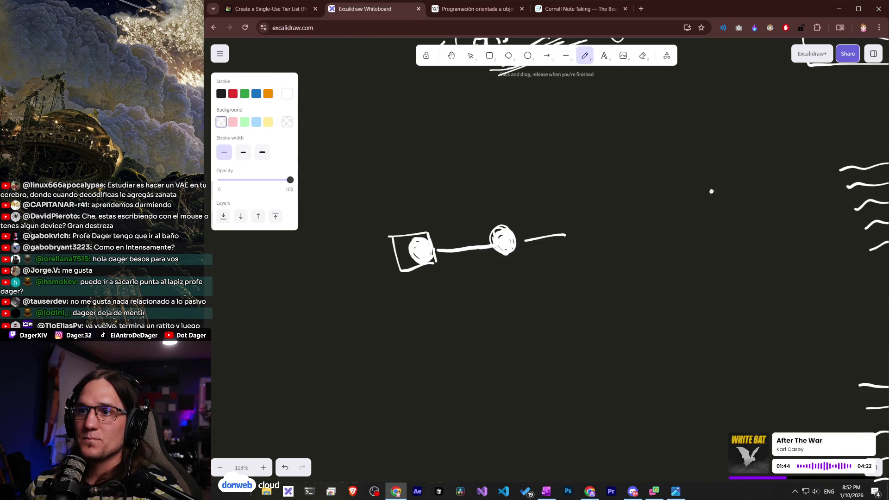
Erase the box-and-circles sketch and return to the freehand pen with P.
{"action": "left_click", "coordinate": [641, 56]}
{"action": "left_click_drag", "start_coordinate": [569, 239], "coordinate": [403, 255]}
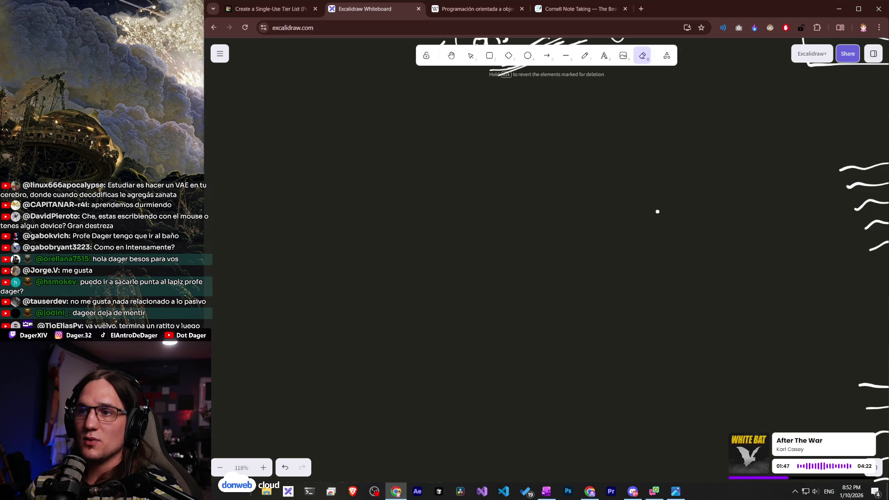
{"action": "key", "text": "ctrl+z"}
{"action": "key", "text": "p"}
{"action": "scroll", "coordinate": [547, 369], "scroll_direction": "up", "scroll_amount": 3}
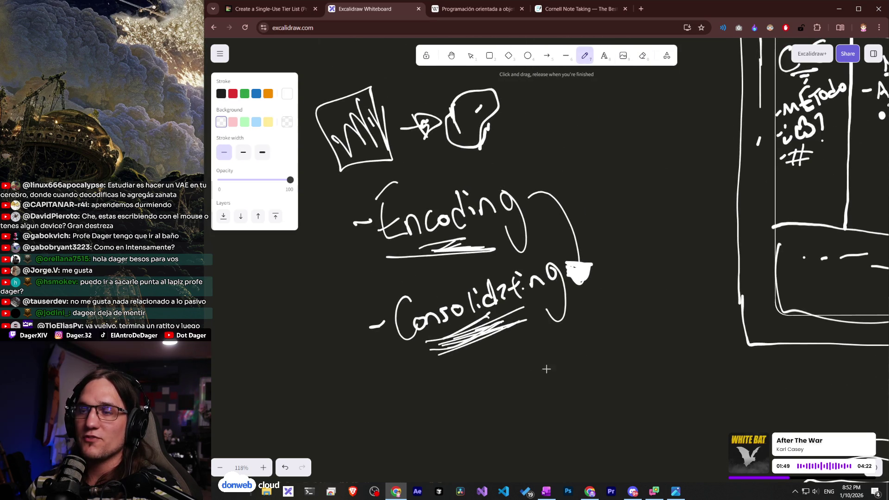
Retrace the Cornell template's cue column left and bottom edges with thicker strokes.
{"action": "mouse_move", "coordinate": [675, 250]}
{"action": "left_mouse_down"}
{"action": "mouse_move", "coordinate": [693, 286]}
{"action": "mouse_move", "coordinate": [675, 305]}
{"action": "left_mouse_up"}
{"action": "scroll", "coordinate": [675, 305], "scroll_direction": "right", "scroll_amount": 6}
{"action": "scroll", "coordinate": [674, 304], "scroll_direction": "up", "scroll_amount": 2}
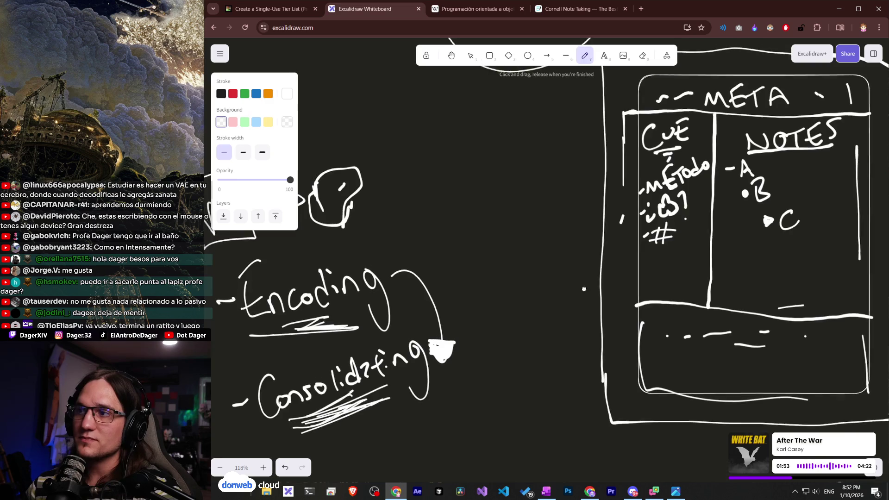
{"action": "mouse_move", "coordinate": [590, 284]}
{"action": "left_mouse_down"}
{"action": "mouse_move", "coordinate": [555, 244]}
{"action": "mouse_move", "coordinate": [461, 245]}
{"action": "left_mouse_up"}
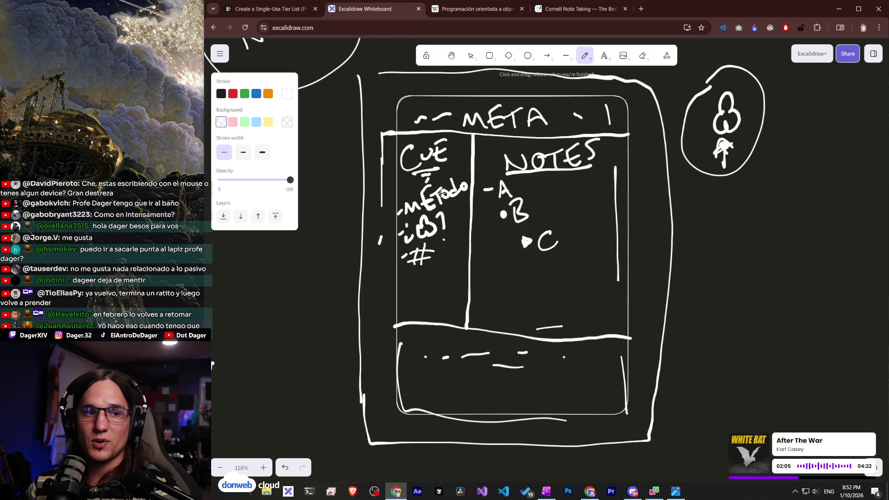
{"action": "mouse_move", "coordinate": [458, 327]}
{"action": "left_mouse_down"}
{"action": "mouse_move", "coordinate": [401, 331]}
{"action": "mouse_move", "coordinate": [390, 260]}
{"action": "left_mouse_up"}
{"action": "left_click_drag", "start_coordinate": [391, 185], "coordinate": [402, 301]}
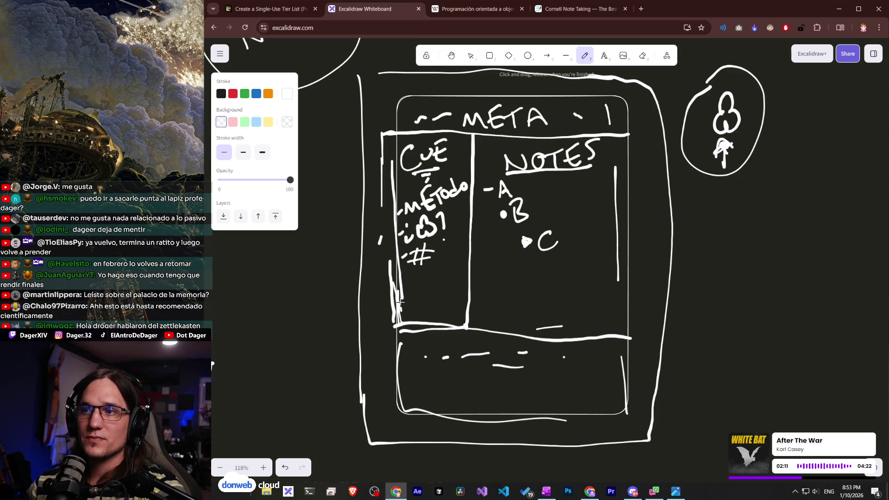
{"action": "left_click_drag", "start_coordinate": [387, 140], "coordinate": [389, 169]}
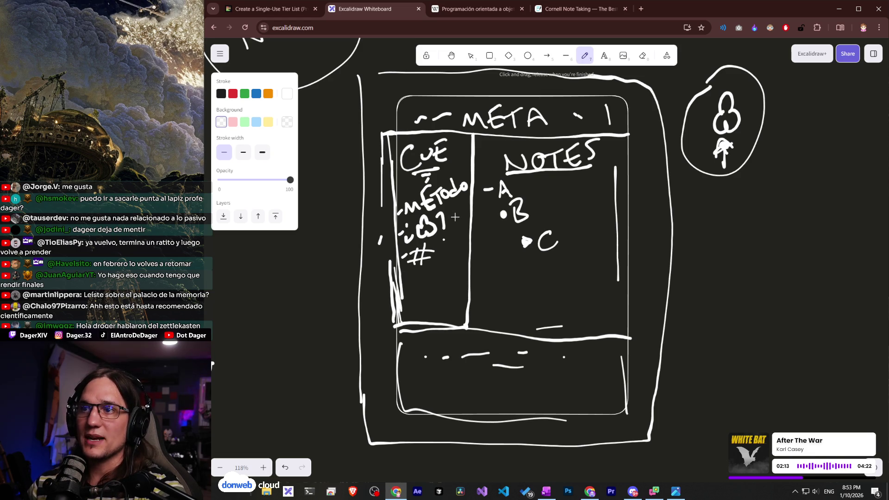
Draw a small letter 'i' on blank canvas beside the notes and open a new tab.
{"action": "left_click_drag", "start_coordinate": [370, 394], "coordinate": [544, 217]}
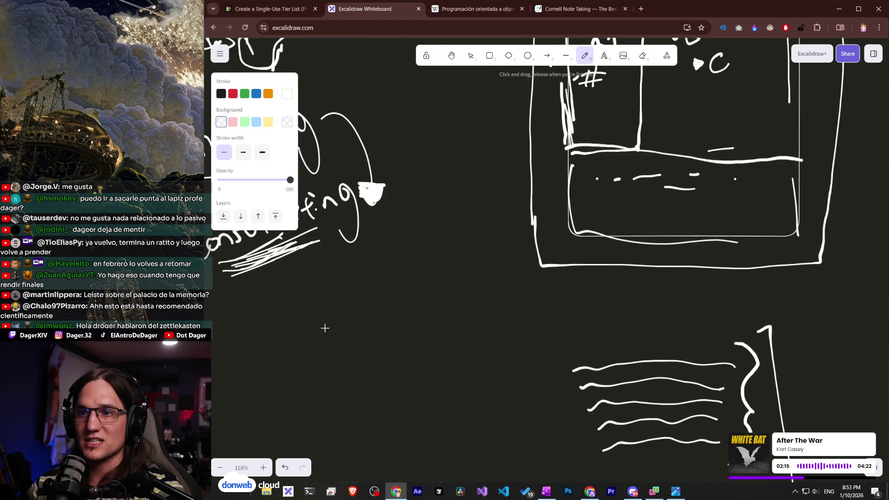
{"action": "left_click", "coordinate": [328, 321]}
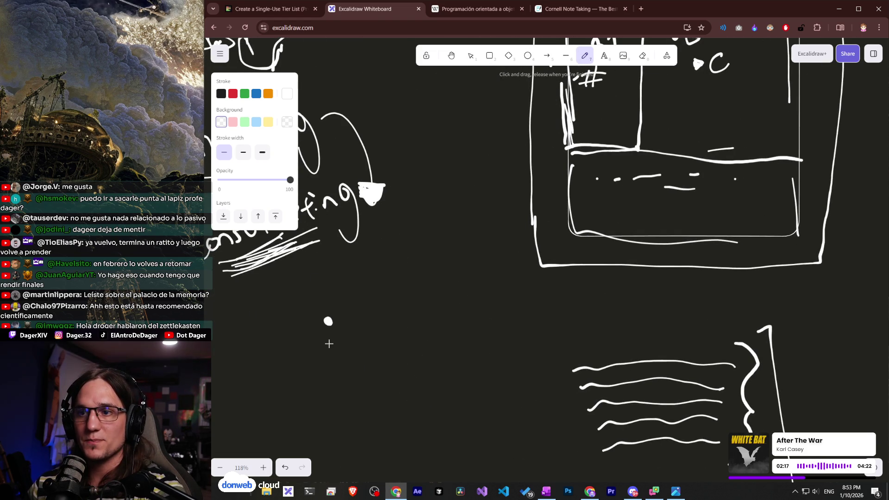
{"action": "left_click_drag", "start_coordinate": [331, 337], "coordinate": [332, 352]}
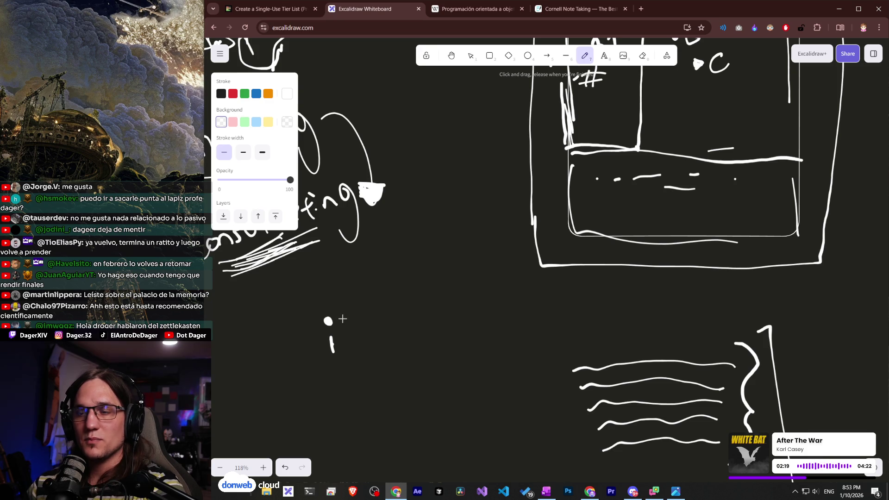
{"action": "left_click", "coordinate": [643, 9]}
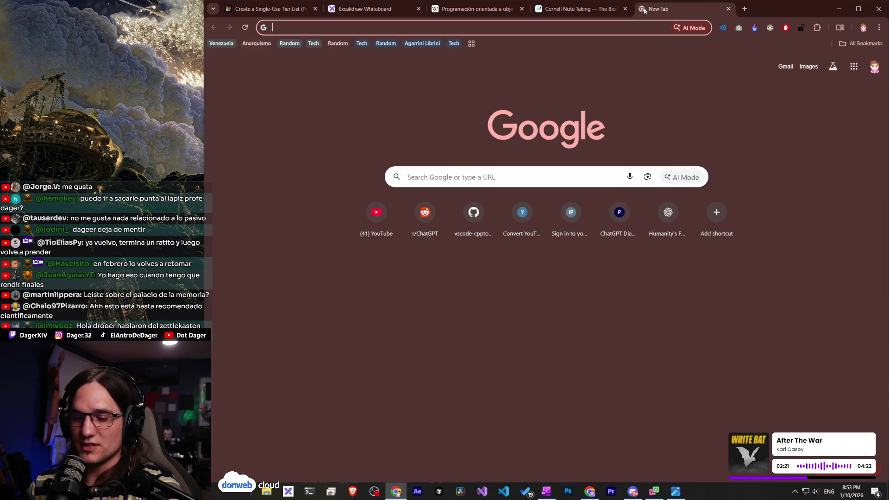
Search Google for '2 3 5 7 method' and select the method's name in the overview.
{"action": "type", "text": "2 3 5 6"}
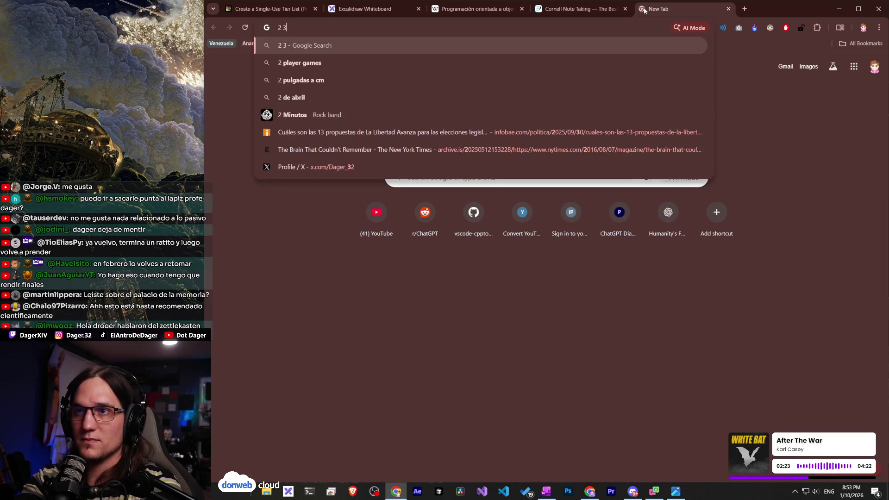
{"action": "key", "text": "BackSpace"}
{"action": "type", "text": "7 method"}
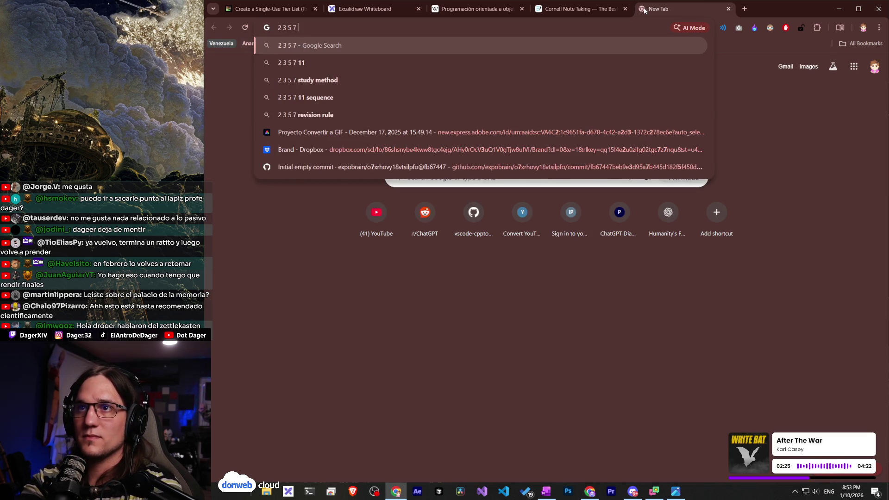
{"action": "key", "text": "Return"}
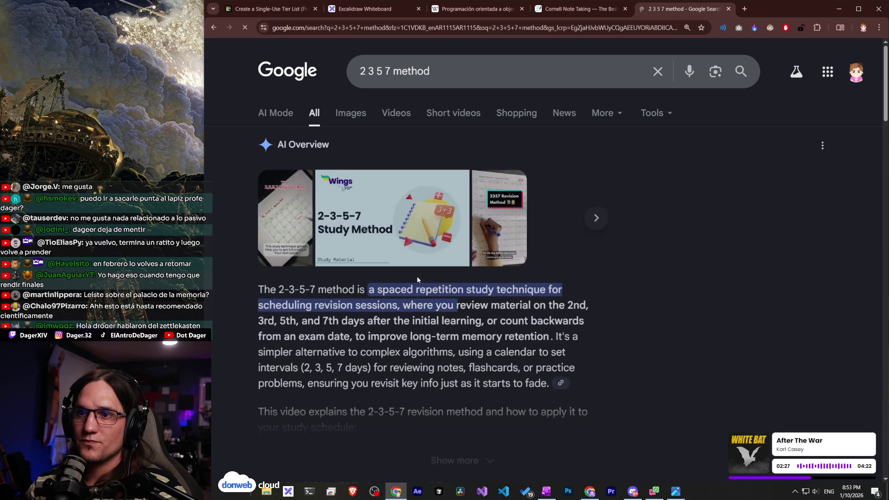
{"action": "scroll", "coordinate": [340, 232], "scroll_direction": "down", "scroll_amount": 2}
{"action": "scroll", "coordinate": [340, 232], "scroll_direction": "up", "scroll_amount": 1}
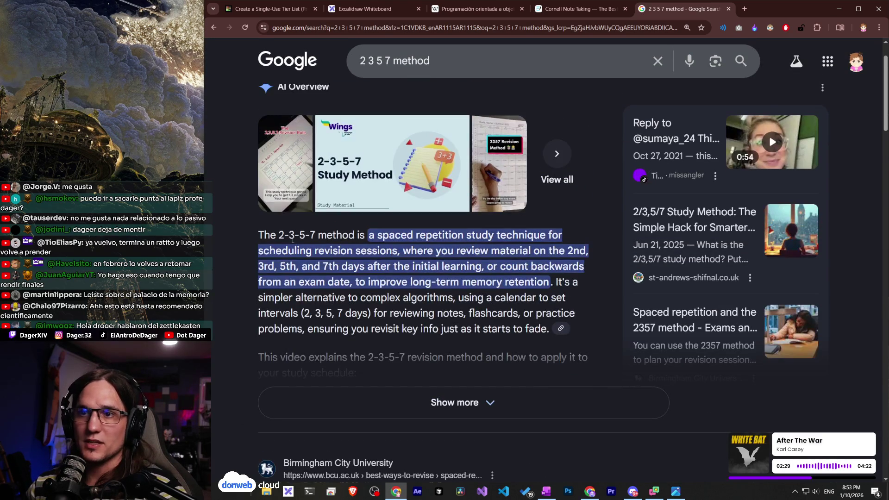
{"action": "mouse_move", "coordinate": [279, 237]}
{"action": "left_mouse_down"}
{"action": "mouse_move", "coordinate": [316, 237]}
{"action": "mouse_move", "coordinate": [307, 235]}
{"action": "left_mouse_up"}
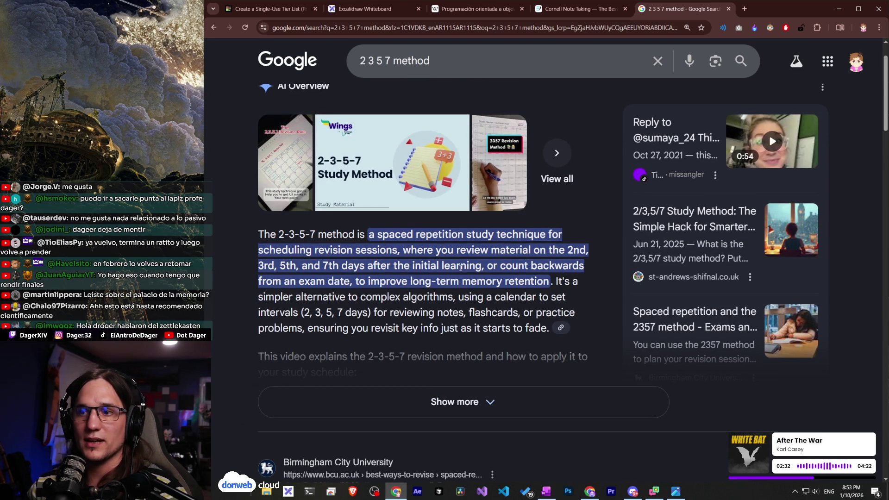
Open the Birmingham City University spaced-repetition article and scroll to its review steps.
{"action": "scroll", "coordinate": [449, 311], "scroll_direction": "down", "scroll_amount": 5}
{"action": "scroll", "coordinate": [435, 289], "scroll_direction": "down", "scroll_amount": 1}
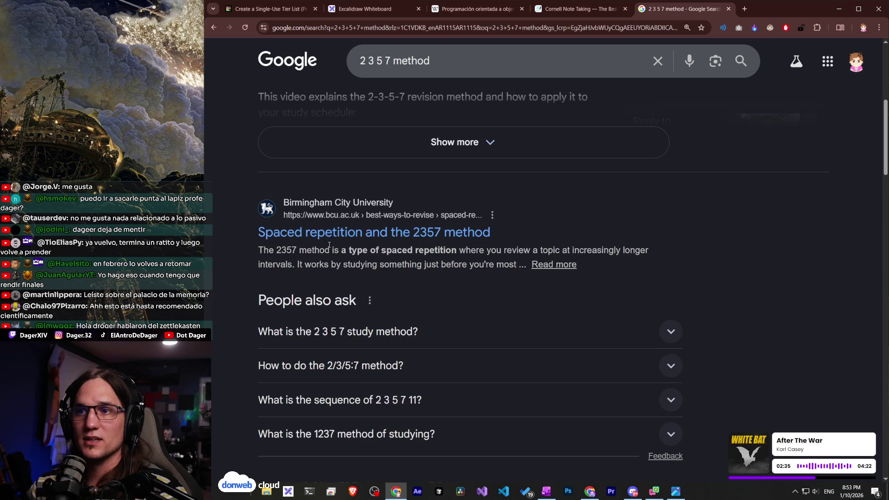
{"action": "left_click", "coordinate": [463, 233]}
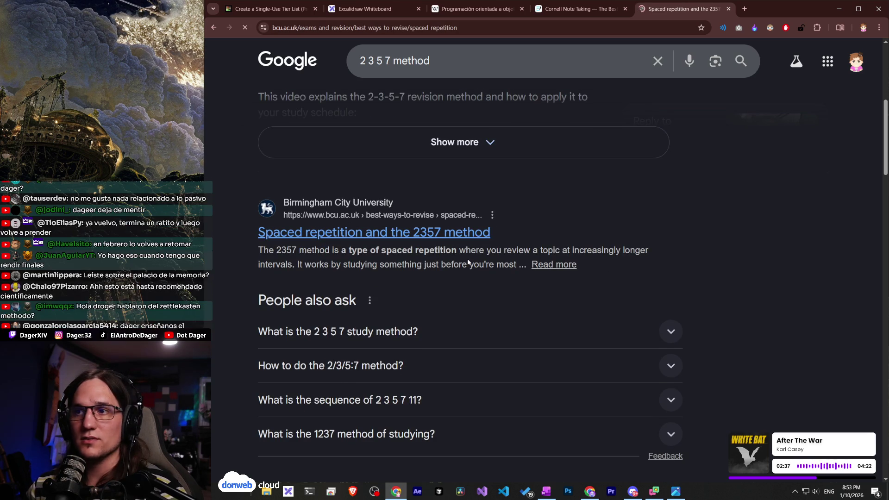
{"action": "scroll", "coordinate": [467, 263], "scroll_direction": "down", "scroll_amount": 7}
{"action": "scroll", "coordinate": [468, 262], "scroll_direction": "down", "scroll_amount": 8}
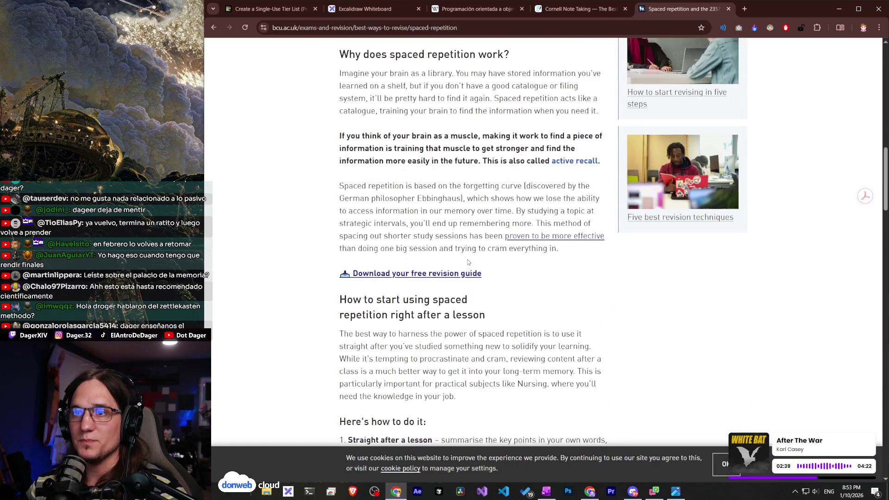
{"action": "scroll", "coordinate": [468, 260], "scroll_direction": "down", "scroll_amount": 9}
{"action": "scroll", "coordinate": [467, 260], "scroll_direction": "up", "scroll_amount": 4}
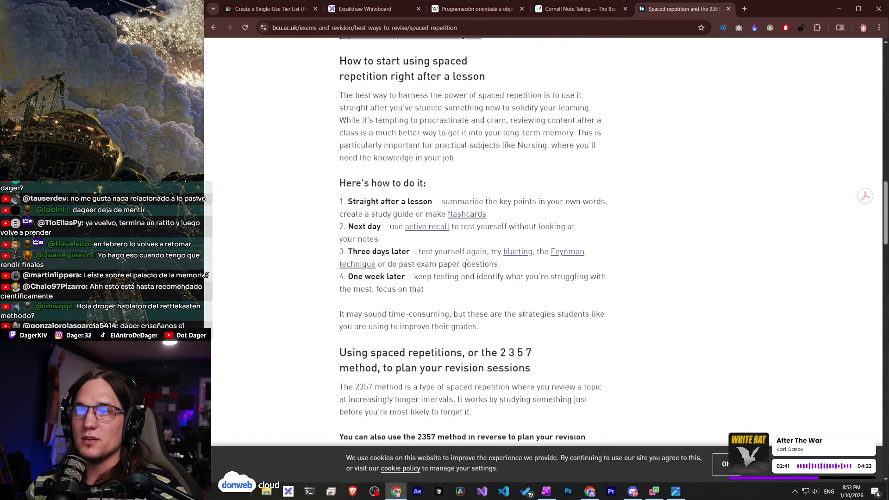
Highlight the 'Straight after a lesson', 'Next day' and 'Three days later' steps, then return to Excalidraw.
{"action": "left_click", "coordinate": [419, 252]}
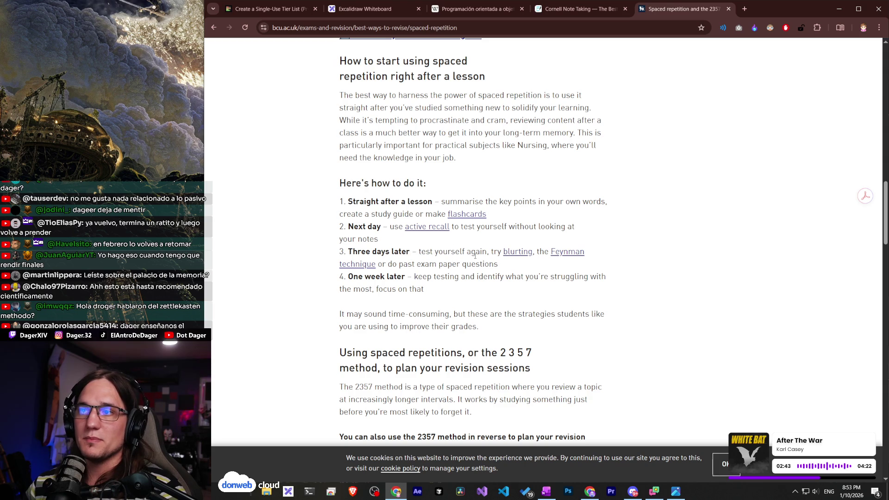
{"action": "triple_click", "coordinate": [369, 201]}
{"action": "double_click", "coordinate": [373, 214]}
{"action": "left_click", "coordinate": [371, 218]}
{"action": "triple_click", "coordinate": [360, 237]}
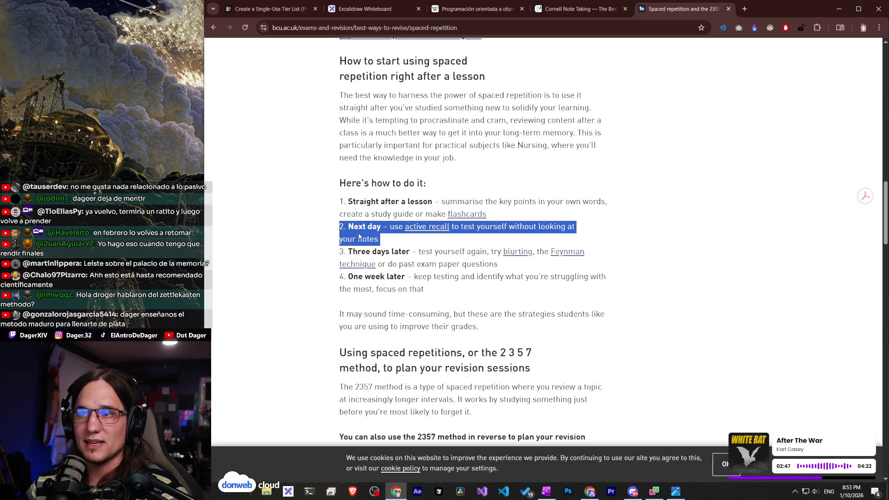
{"action": "double_click", "coordinate": [370, 239]}
{"action": "left_click", "coordinate": [371, 246]}
{"action": "triple_click", "coordinate": [371, 257]}
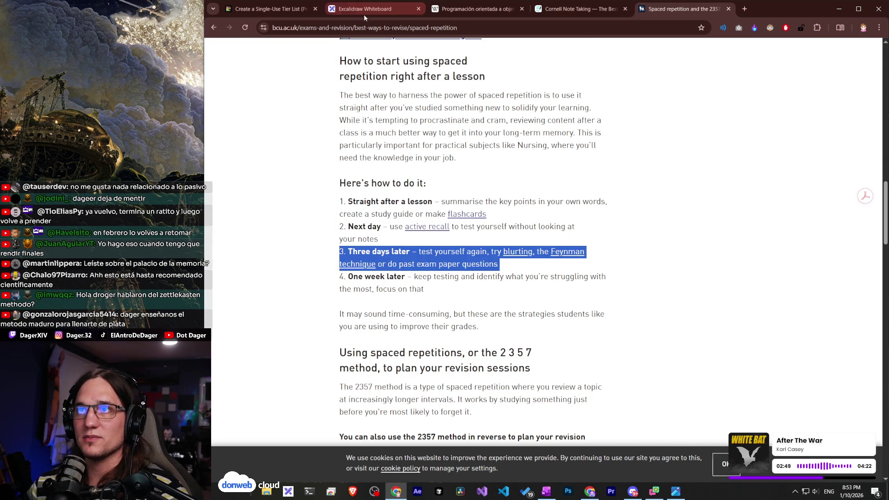
{"action": "left_click", "coordinate": [365, 16]}
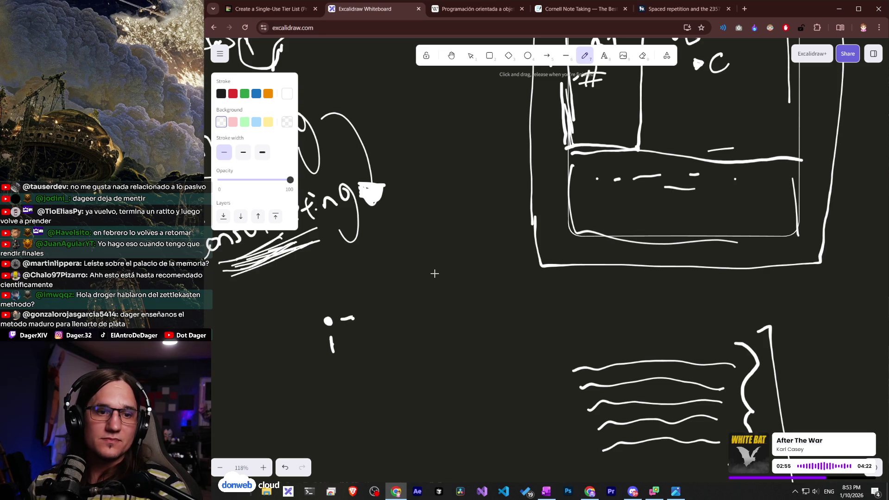
Pan the whiteboard to reposition the Cornell-notes template on screen.
{"action": "left_click_drag", "start_coordinate": [447, 309], "coordinate": [408, 342]}
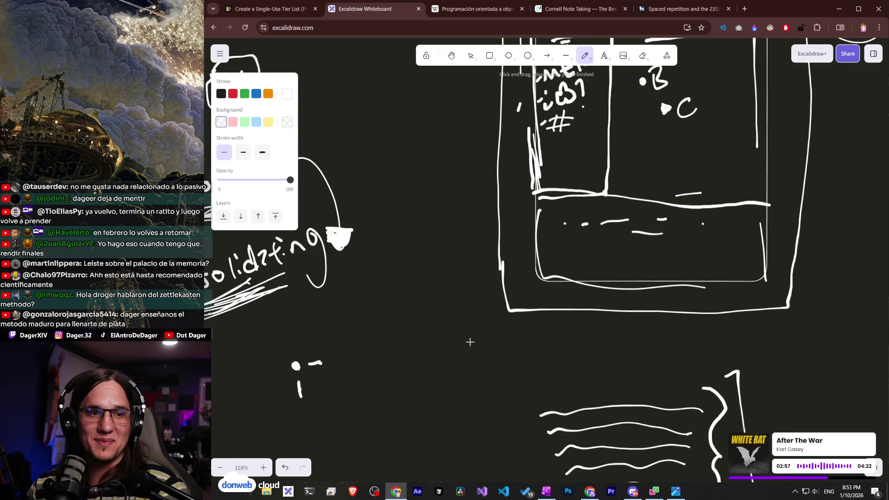
{"action": "left_click_drag", "start_coordinate": [524, 302], "coordinate": [557, 314]}
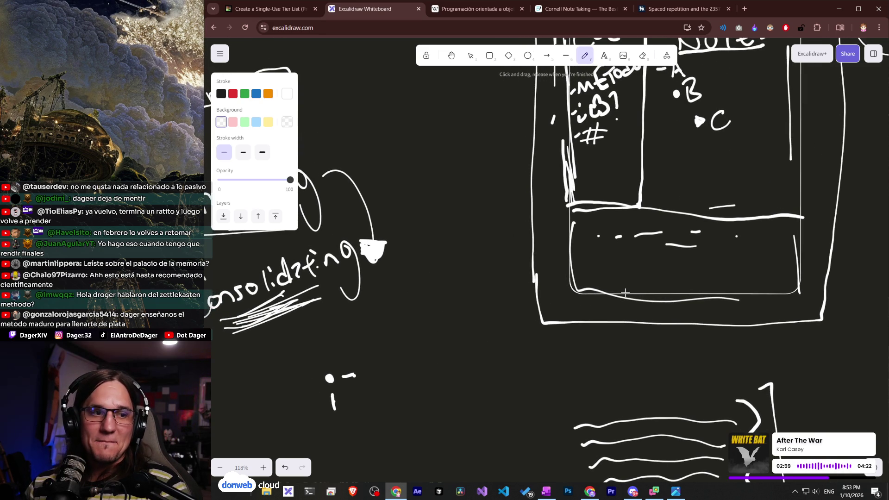
{"action": "scroll", "coordinate": [648, 261], "scroll_direction": "up", "scroll_amount": 3}
{"action": "scroll", "coordinate": [648, 261], "scroll_direction": "right", "scroll_amount": 4}
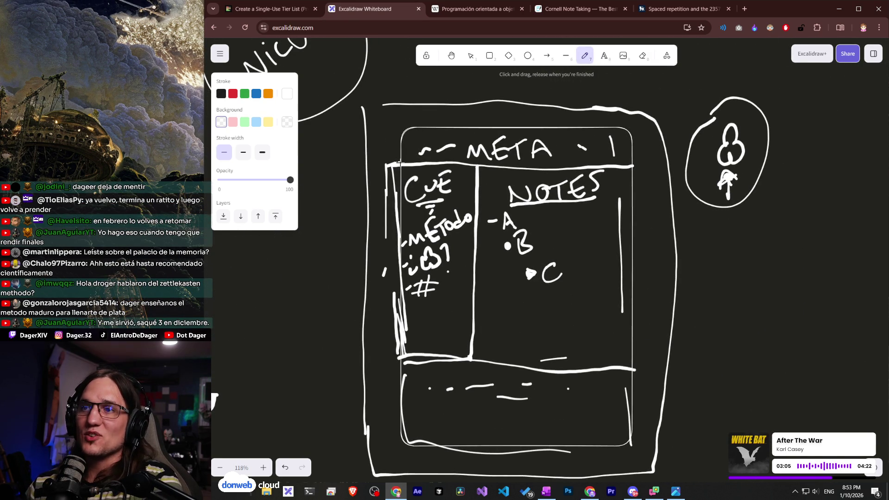
Glance at the TierMaker and spaced-repetition article tabs, then return to the Excalidraw whiteboard.
{"action": "left_click", "coordinate": [269, 8]}
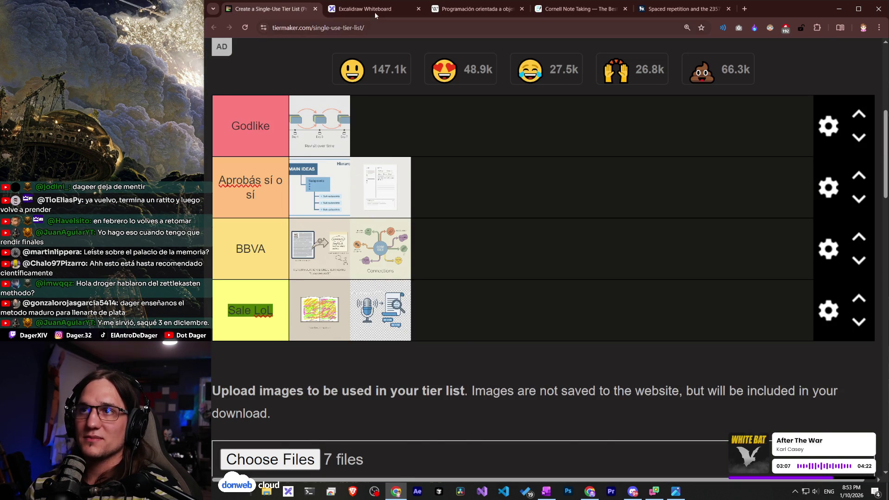
{"action": "left_click", "coordinate": [374, 9]}
{"action": "key", "text": "ctrl+5"}
{"action": "scroll", "coordinate": [604, 66], "scroll_direction": "up", "scroll_amount": 4}
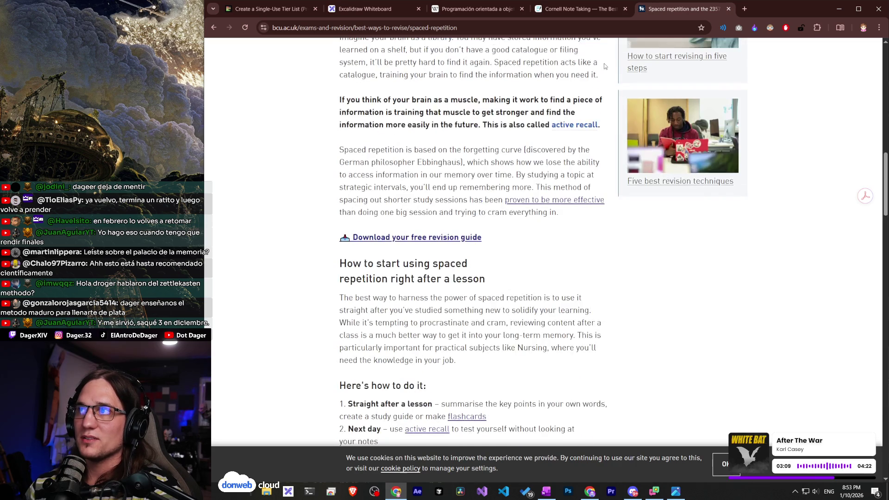
{"action": "left_click", "coordinate": [424, 11]}
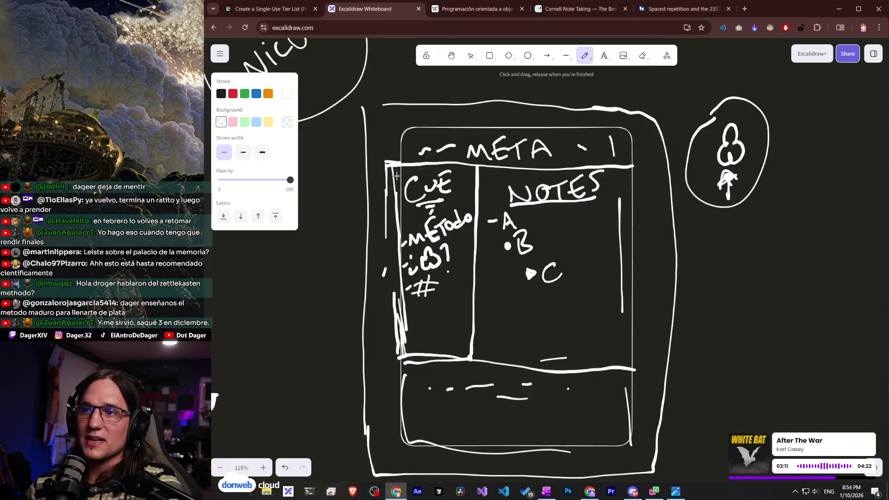
Below Consolidating, draw a dot, a line to a second dot, and a downward arrow onto it.
{"action": "scroll", "coordinate": [408, 200], "scroll_direction": "down", "scroll_amount": 7}
{"action": "scroll", "coordinate": [407, 200], "scroll_direction": "left", "scroll_amount": 5}
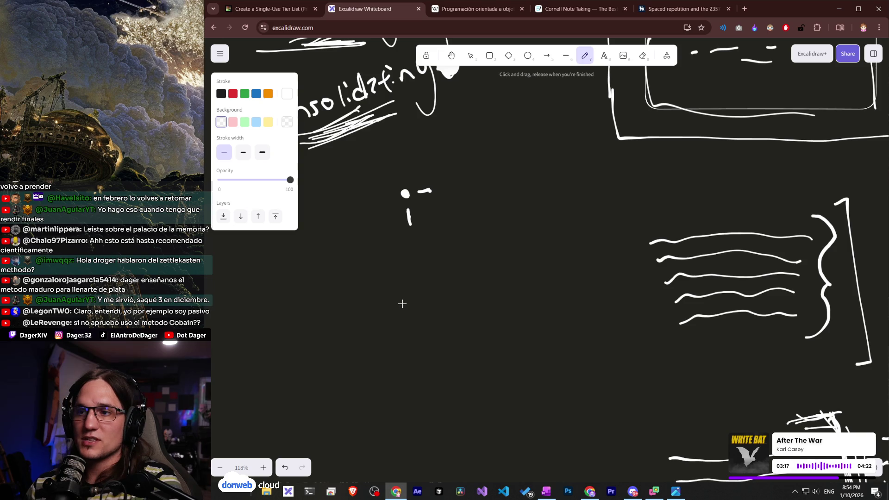
{"action": "left_click", "coordinate": [406, 305]}
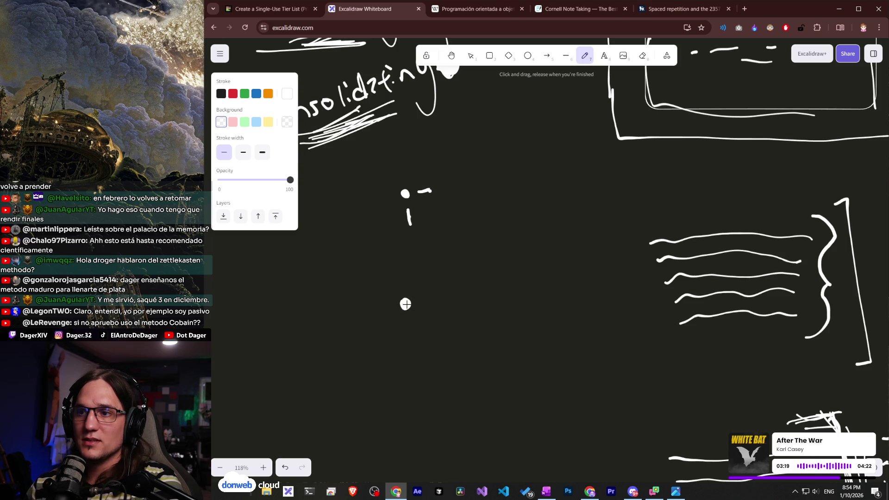
{"action": "left_click_drag", "start_coordinate": [418, 302], "coordinate": [467, 288]}
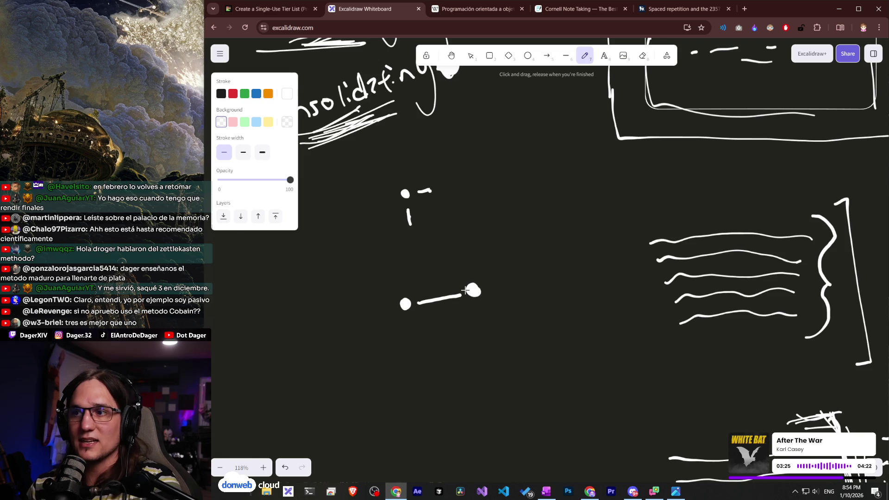
{"action": "scroll", "coordinate": [473, 340], "scroll_direction": "up", "scroll_amount": 1}
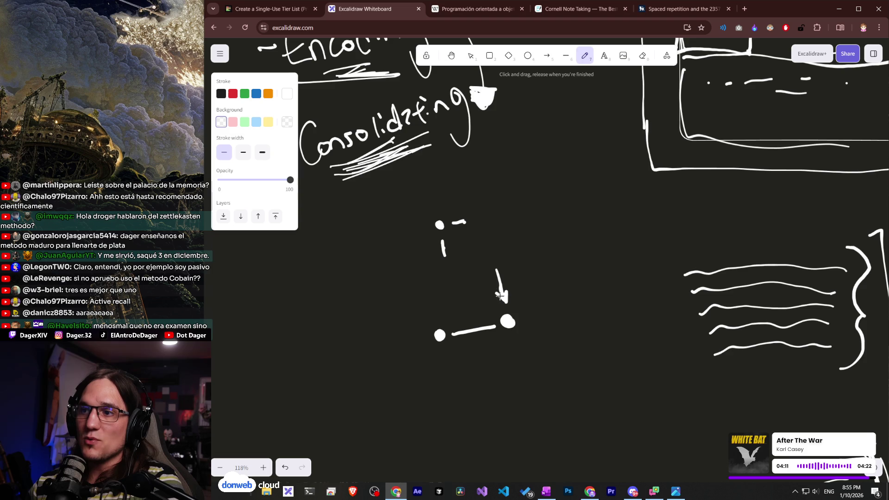
{"action": "left_click_drag", "start_coordinate": [502, 292], "coordinate": [508, 300]}
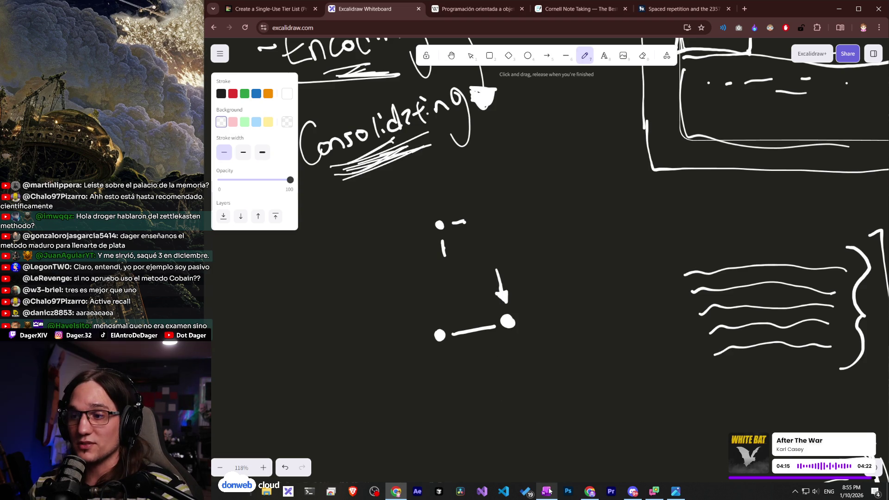
{"action": "mouse_move", "coordinate": [549, 491]}
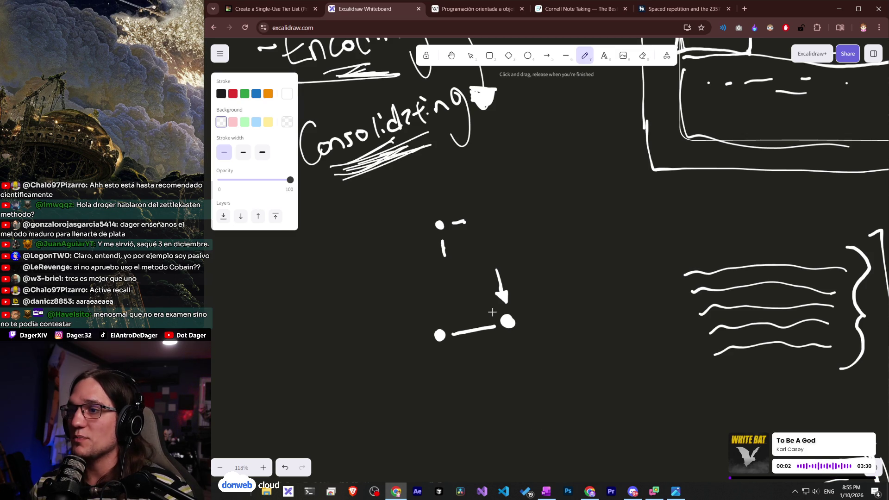
Pan around the canvas back to the Consolidating sketch, then switch to the spaced-repetition article.
{"action": "scroll", "coordinate": [593, 213], "scroll_direction": "down", "scroll_amount": 1}
{"action": "scroll", "coordinate": [594, 213], "scroll_direction": "left", "scroll_amount": 1}
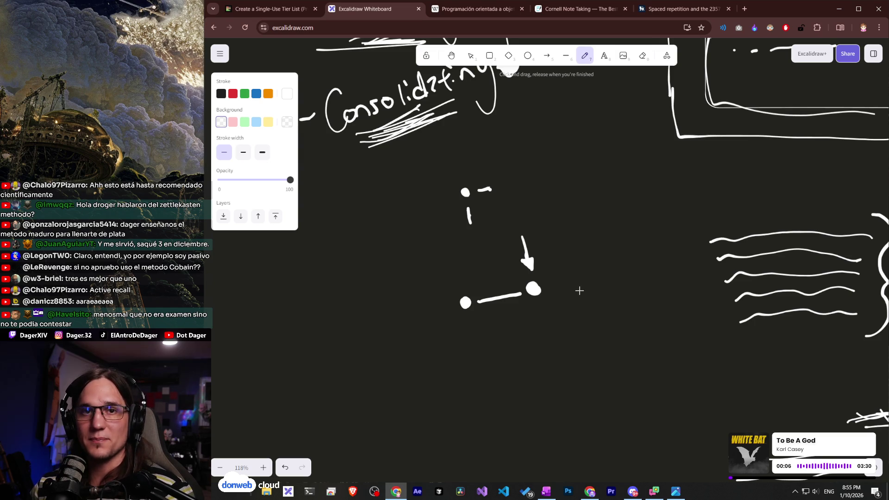
{"action": "scroll", "coordinate": [578, 294], "scroll_direction": "right", "scroll_amount": 2}
{"action": "scroll", "coordinate": [578, 294], "scroll_direction": "up", "scroll_amount": 1}
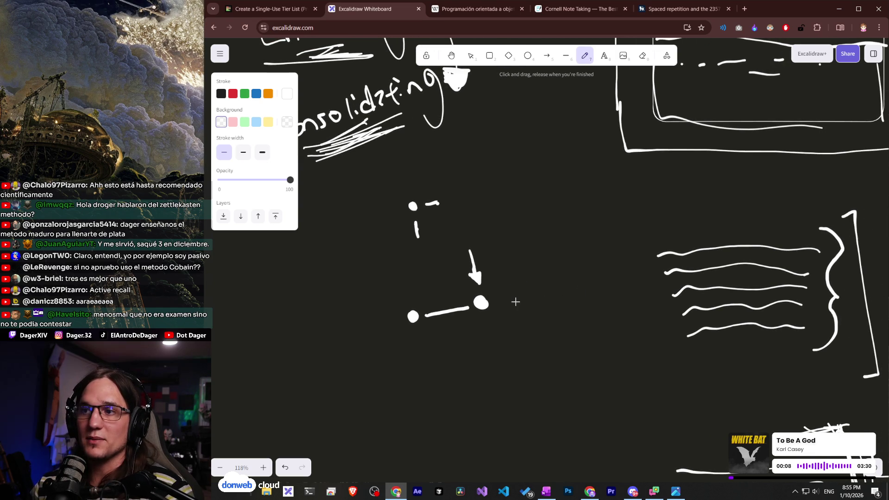
{"action": "scroll", "coordinate": [470, 282], "scroll_direction": "down", "scroll_amount": 1}
{"action": "scroll", "coordinate": [470, 282], "scroll_direction": "right", "scroll_amount": 1}
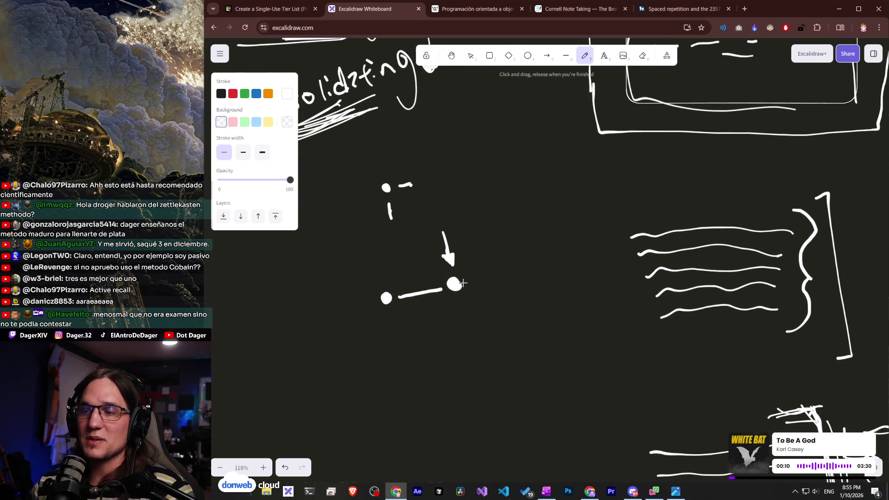
{"action": "scroll", "coordinate": [506, 282], "scroll_direction": "up", "scroll_amount": 4}
{"action": "scroll", "coordinate": [507, 282], "scroll_direction": "left", "scroll_amount": 1}
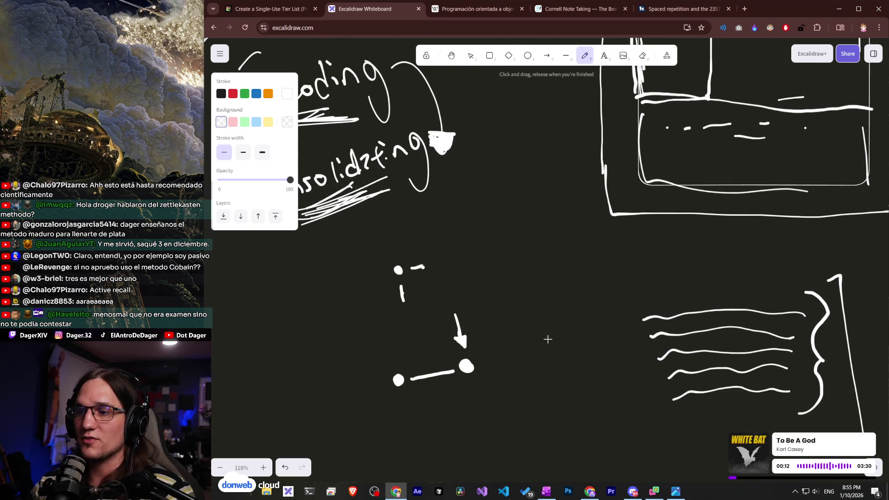
{"action": "scroll", "coordinate": [531, 397], "scroll_direction": "up", "scroll_amount": 10}
{"action": "scroll", "coordinate": [531, 398], "scroll_direction": "right", "scroll_amount": 8}
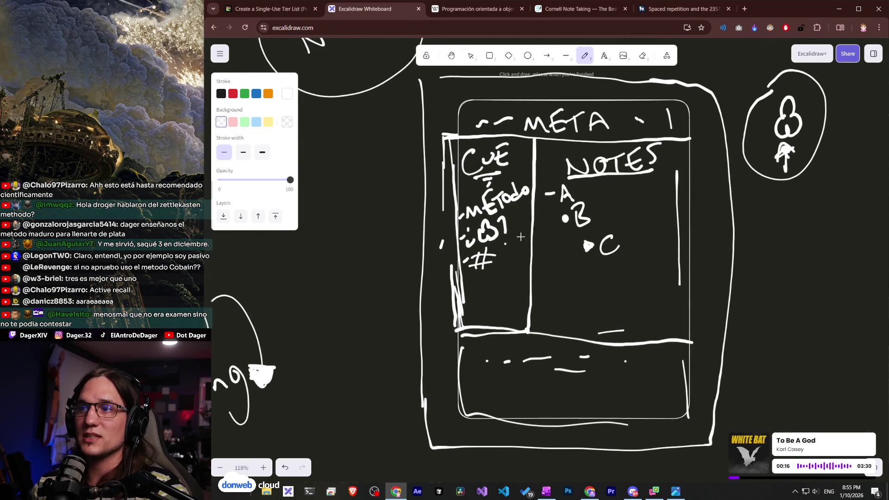
{"action": "scroll", "coordinate": [471, 327], "scroll_direction": "down", "scroll_amount": 1}
{"action": "scroll", "coordinate": [508, 294], "scroll_direction": "up", "scroll_amount": 2}
{"action": "scroll", "coordinate": [508, 295], "scroll_direction": "down", "scroll_amount": 15}
{"action": "scroll", "coordinate": [508, 294], "scroll_direction": "left", "scroll_amount": 9}
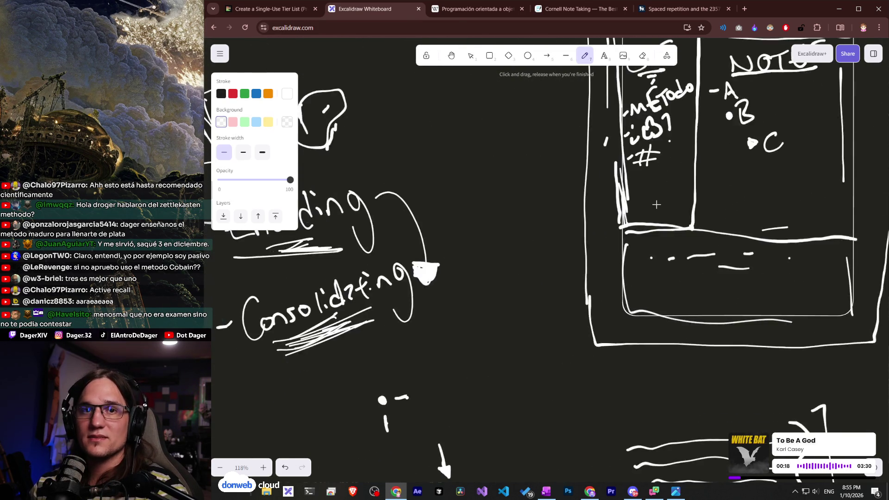
{"action": "left_click_drag", "start_coordinate": [631, 248], "coordinate": [580, 239]}
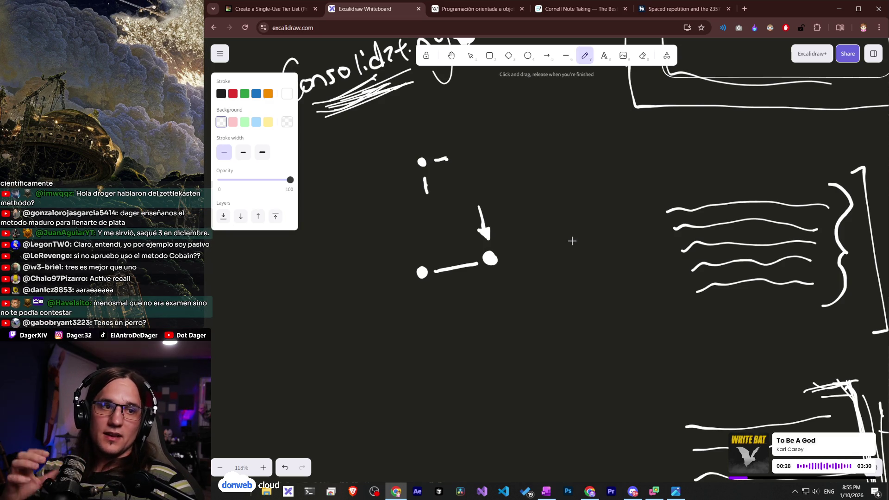
{"action": "left_click", "coordinate": [681, 8]}
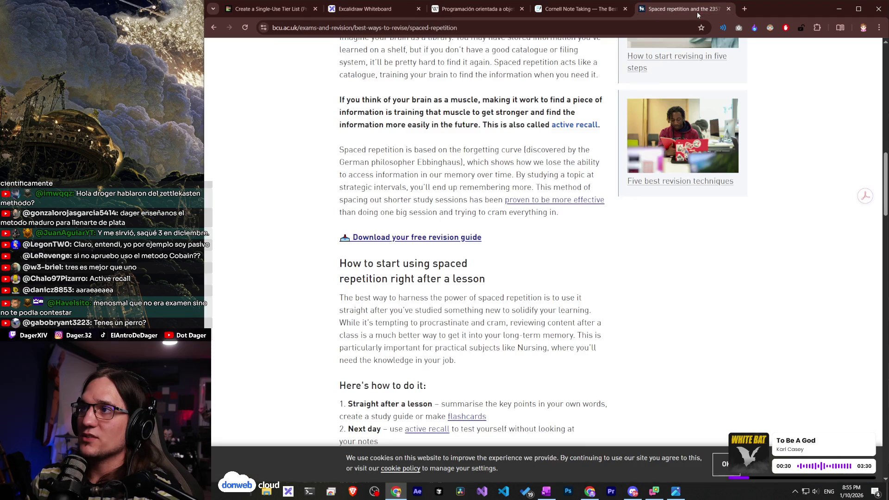
{"action": "scroll", "coordinate": [483, 222], "scroll_direction": "down", "scroll_amount": 4}
{"action": "scroll", "coordinate": [483, 222], "scroll_direction": "up", "scroll_amount": 15}
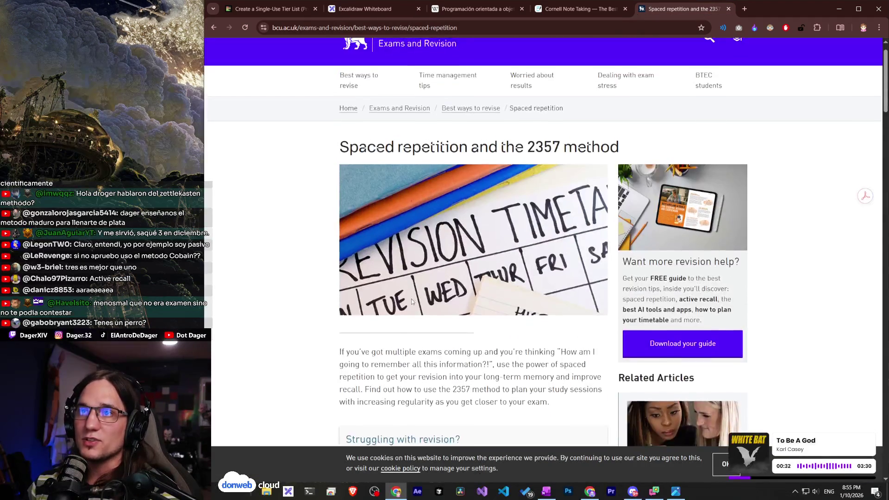
{"action": "scroll", "coordinate": [449, 288], "scroll_direction": "down", "scroll_amount": 12}
{"action": "scroll", "coordinate": [449, 288], "scroll_direction": "down", "scroll_amount": 8}
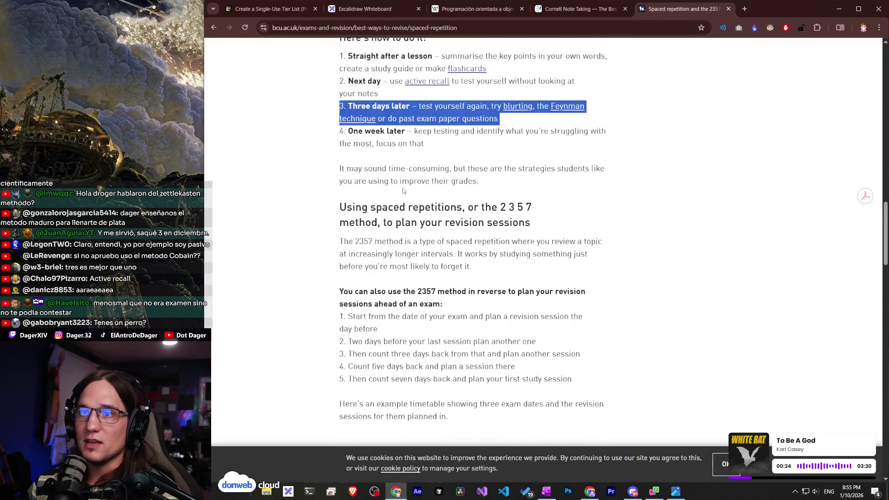
{"action": "scroll", "coordinate": [362, 171], "scroll_direction": "up", "scroll_amount": 2}
{"action": "left_click_drag", "start_coordinate": [428, 170], "coordinate": [430, 172]}
{"action": "left_click", "coordinate": [340, 196]}
{"action": "mouse_move", "coordinate": [341, 195]}
{"action": "left_mouse_down"}
{"action": "mouse_move", "coordinate": [371, 197]}
{"action": "mouse_move", "coordinate": [373, 223]}
{"action": "mouse_move", "coordinate": [407, 223]}
{"action": "left_mouse_up"}
{"action": "left_click_drag", "start_coordinate": [343, 247], "coordinate": [498, 255]}
{"action": "left_click", "coordinate": [498, 255]}
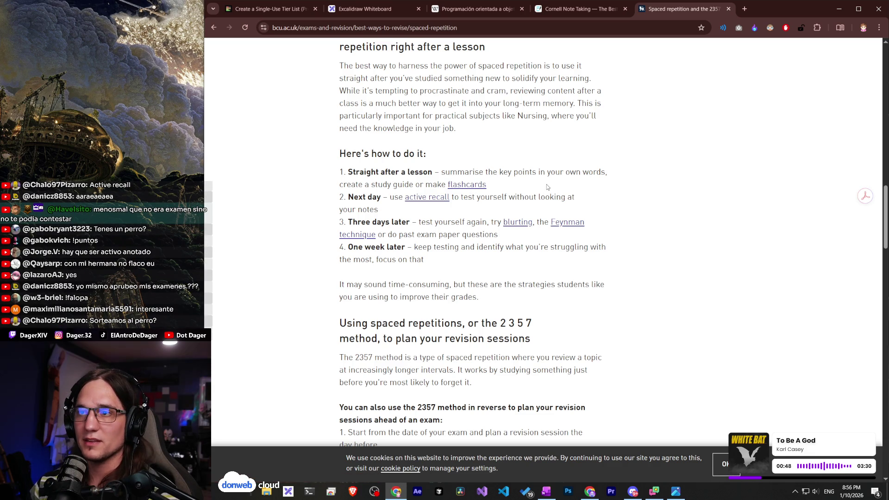
{"action": "left_click", "coordinate": [407, 7]}
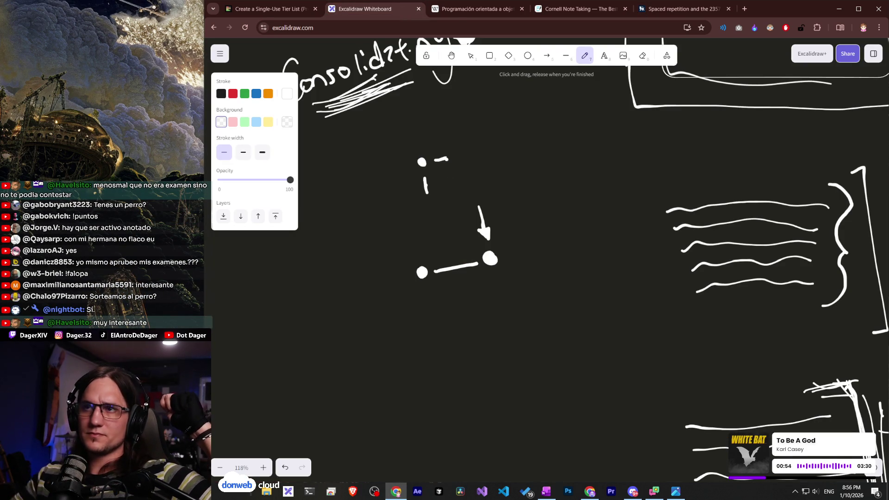
Switch from Excalidraw to the 'Create a Single-Use Tier List' TierMaker page.
{"action": "left_click", "coordinate": [241, 9]}
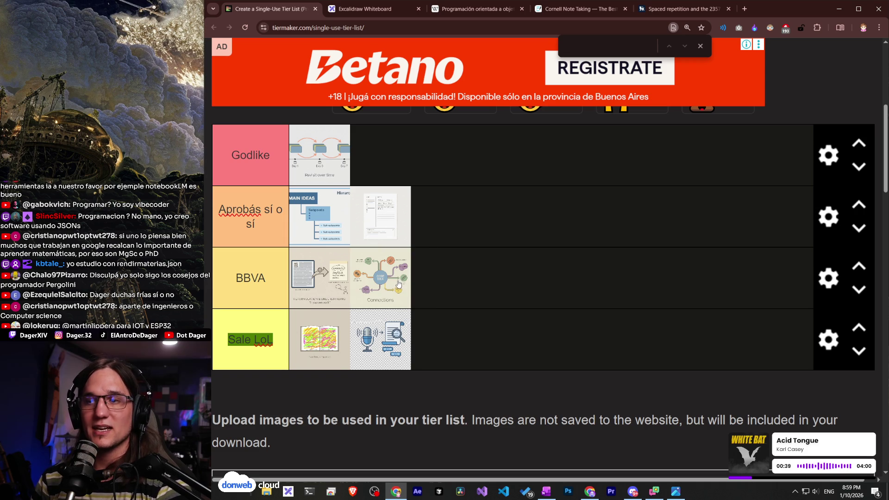
Close TierMaker's find-in-page bar and open a new browser tab.
{"action": "key", "text": "Escape"}
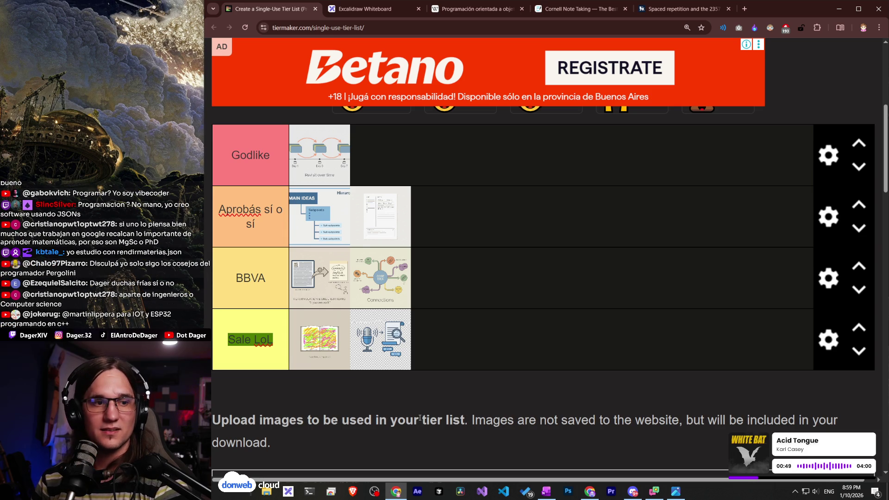
{"action": "key", "text": "ctrl+t"}
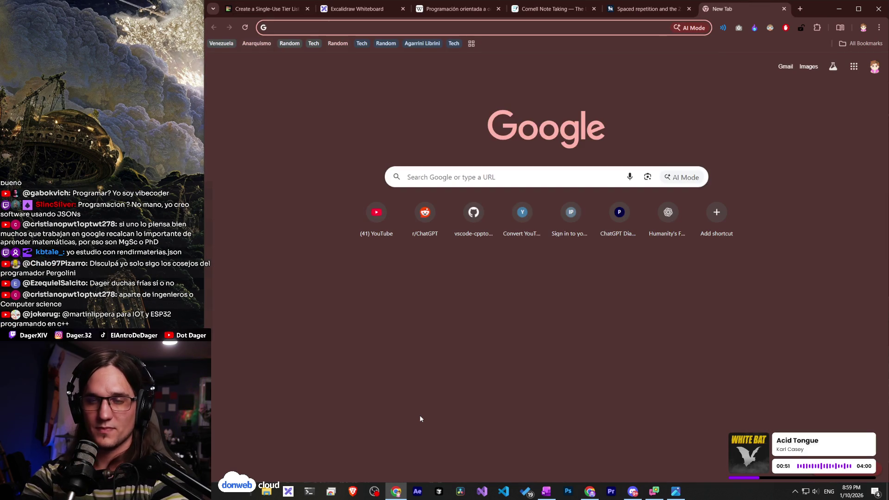
Search Google for 'zettelkasten method' and expand the AI Overview to read it fully.
{"action": "type", "text": "zettelke"}
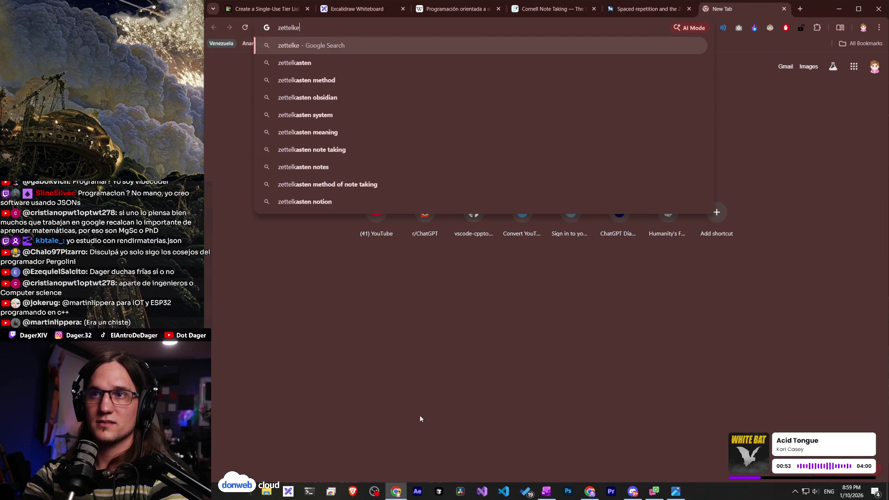
{"action": "key", "text": "BackSpace"}
{"action": "type", "text": "asten m"}
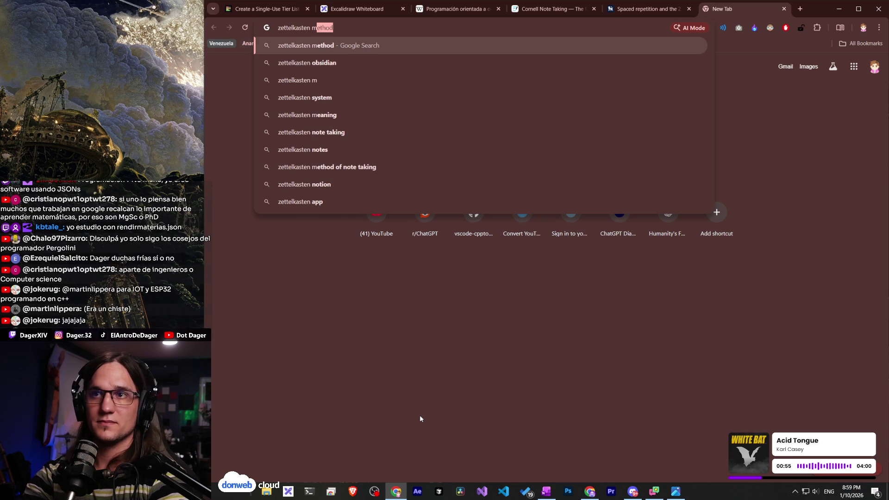
{"action": "type", "text": "ethod"}
{"action": "key", "text": "Return"}
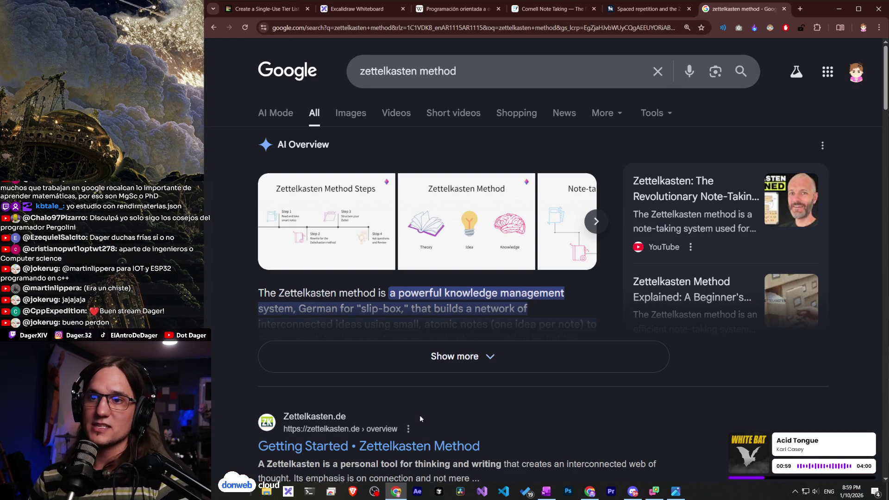
{"action": "scroll", "coordinate": [379, 313], "scroll_direction": "down", "scroll_amount": 4}
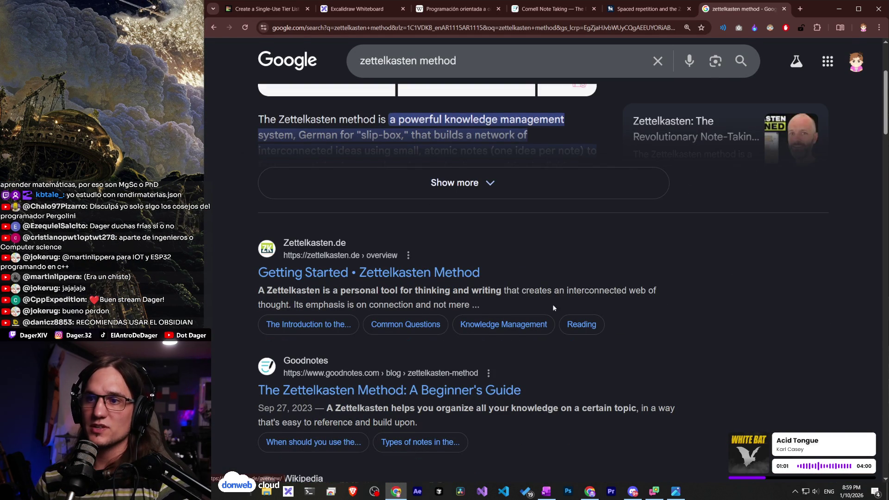
{"action": "scroll", "coordinate": [546, 303], "scroll_direction": "down", "scroll_amount": 2}
{"action": "scroll", "coordinate": [546, 304], "scroll_direction": "down", "scroll_amount": 4}
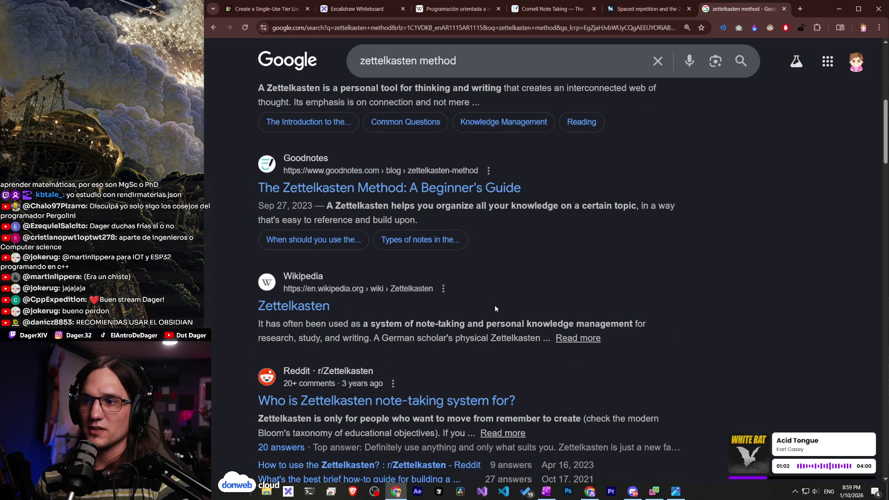
{"action": "scroll", "coordinate": [495, 305], "scroll_direction": "up", "scroll_amount": 5}
{"action": "left_click", "coordinate": [422, 206]}
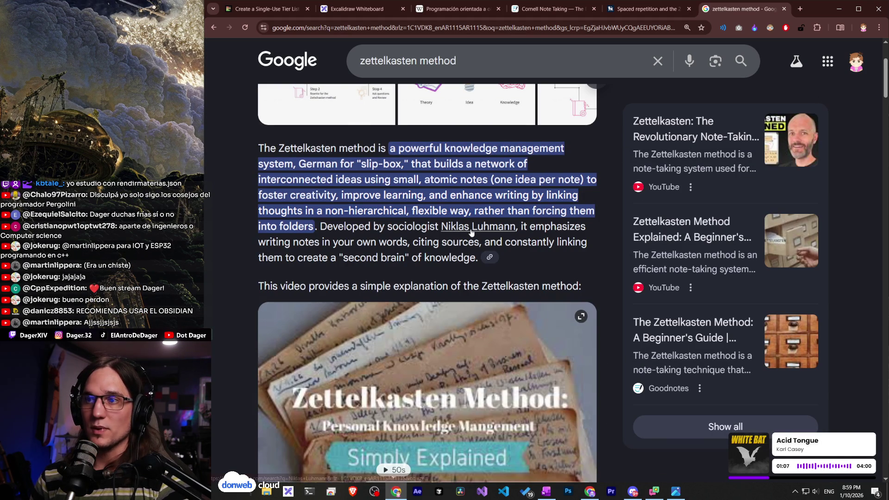
{"action": "scroll", "coordinate": [469, 232], "scroll_direction": "up", "scroll_amount": 3}
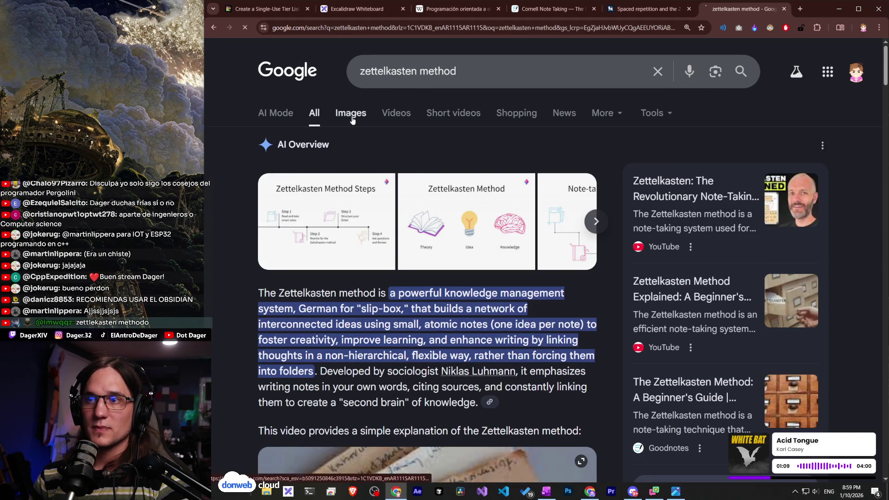
Switch to image results and preview the Wikipedia and Zettelkasten.de Zettelkasten diagrams.
{"action": "left_click", "coordinate": [353, 118]}
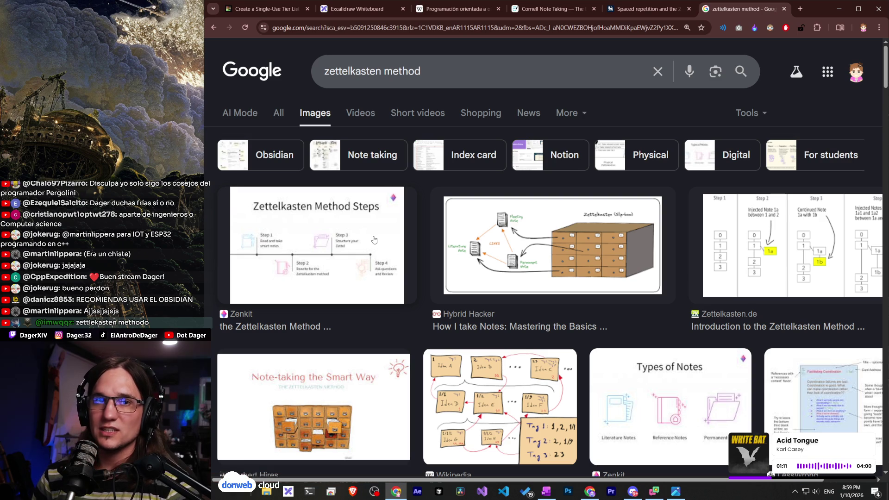
{"action": "scroll", "coordinate": [511, 265], "scroll_direction": "down", "scroll_amount": 3}
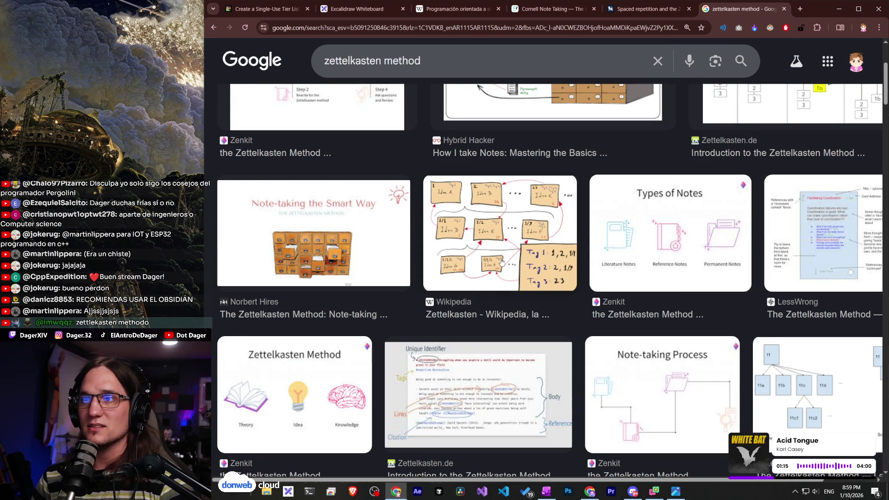
{"action": "left_click", "coordinate": [501, 263]}
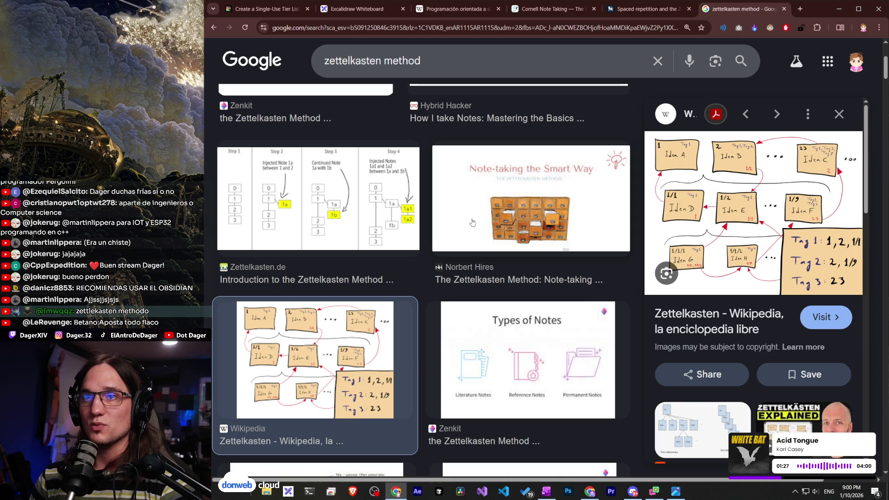
{"action": "left_click", "coordinate": [340, 227]}
{"action": "left_click", "coordinate": [320, 427]}
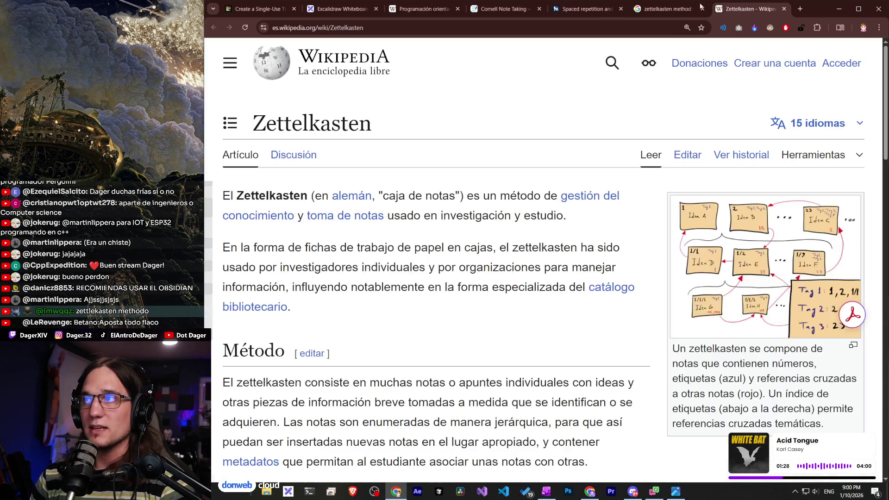
{"action": "middle_click", "coordinate": [741, 6]}
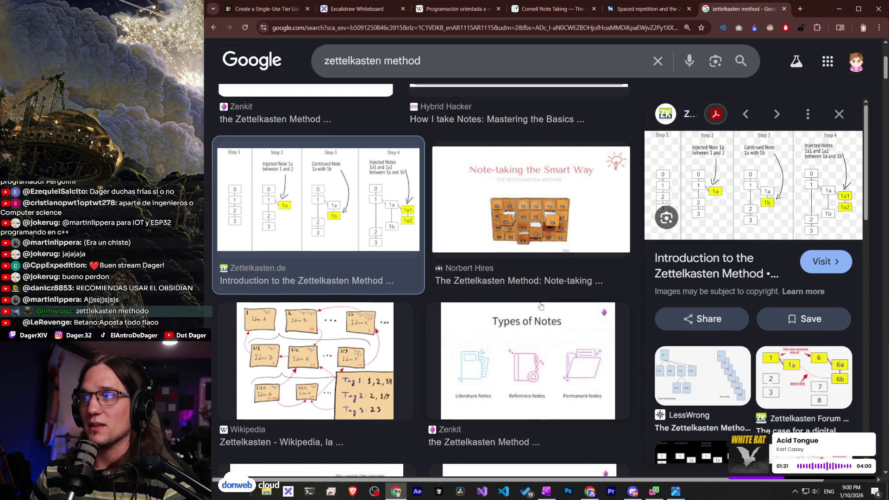
Preview the Hybrid Hacker, Zenkit and Wikipedia Zettelkasten images, then bring OneNote's Notetaking page forward.
{"action": "scroll", "coordinate": [528, 312], "scroll_direction": "up", "scroll_amount": 2}
{"action": "left_click", "coordinate": [519, 260]}
{"action": "left_click", "coordinate": [324, 241]}
{"action": "left_click", "coordinate": [450, 250]}
{"action": "left_click", "coordinate": [308, 234]}
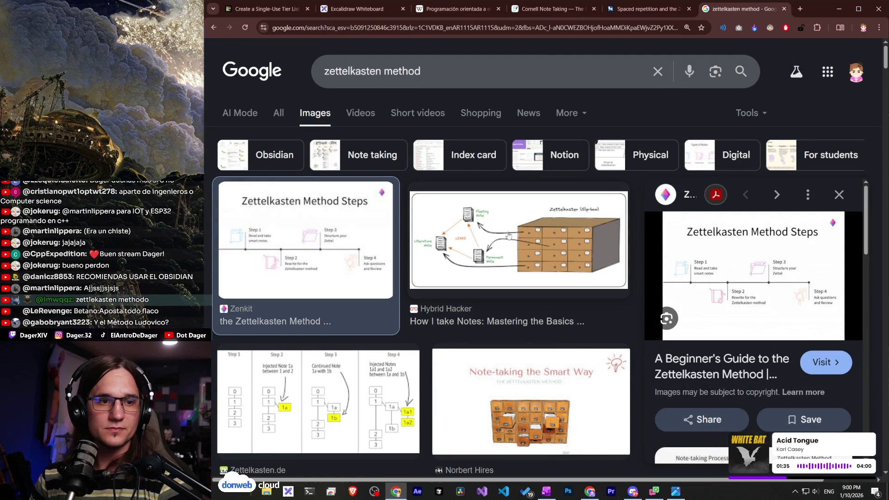
{"action": "left_click", "coordinate": [509, 235]}
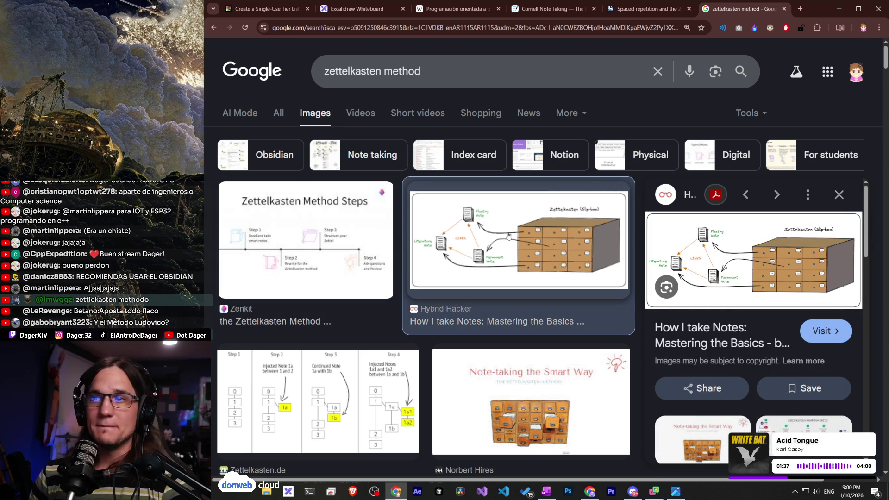
{"action": "scroll", "coordinate": [509, 235], "scroll_direction": "down", "scroll_amount": 4}
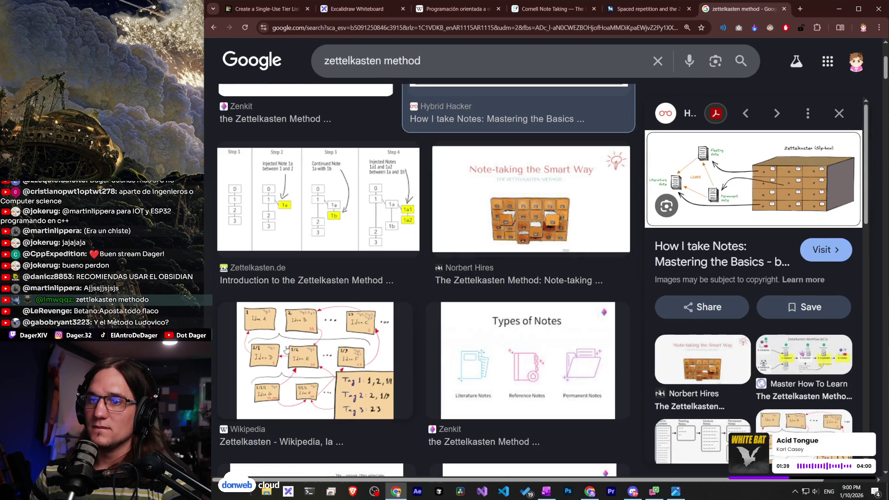
{"action": "left_click", "coordinate": [301, 349]}
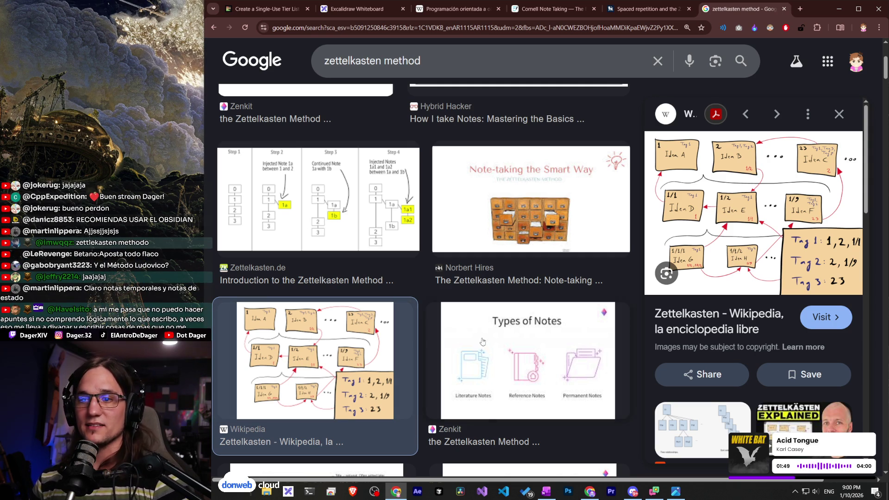
{"action": "left_click", "coordinate": [549, 494]}
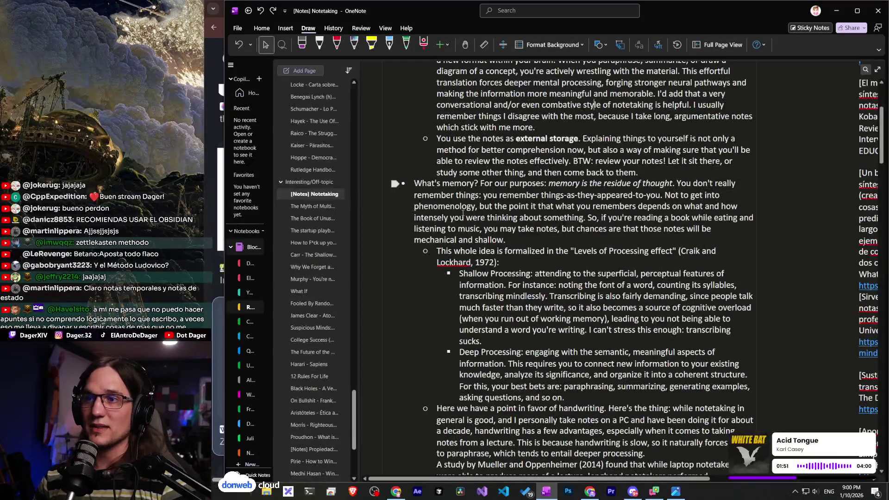
Hide OneNote from the taskbar, then bring its notetaking notes back up.
{"action": "left_click", "coordinate": [548, 497]}
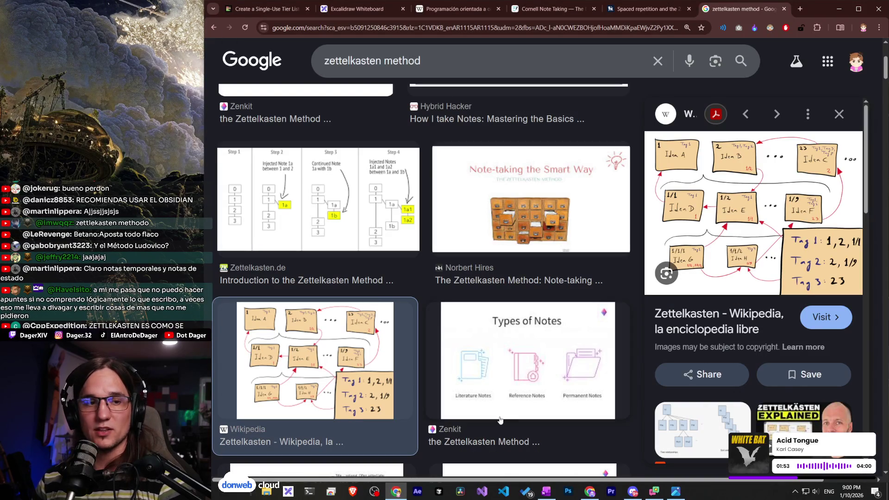
{"action": "scroll", "coordinate": [469, 372], "scroll_direction": "up", "scroll_amount": 5}
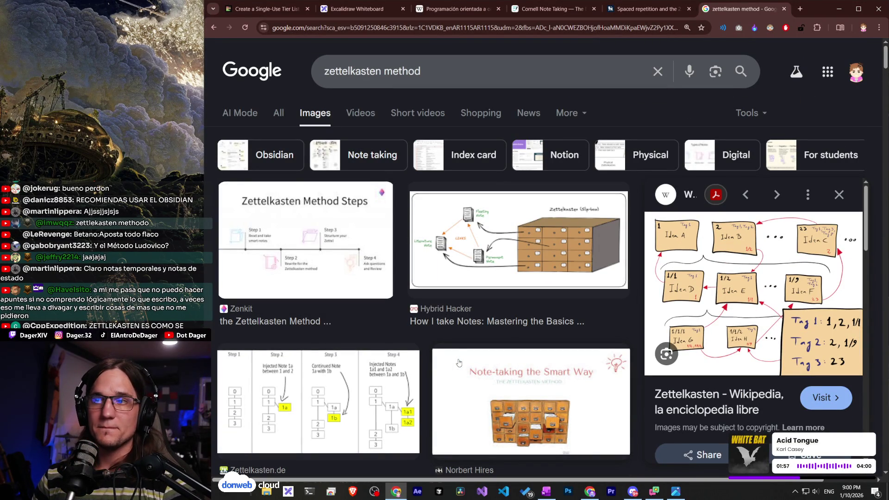
{"action": "scroll", "coordinate": [459, 363], "scroll_direction": "down", "scroll_amount": 4}
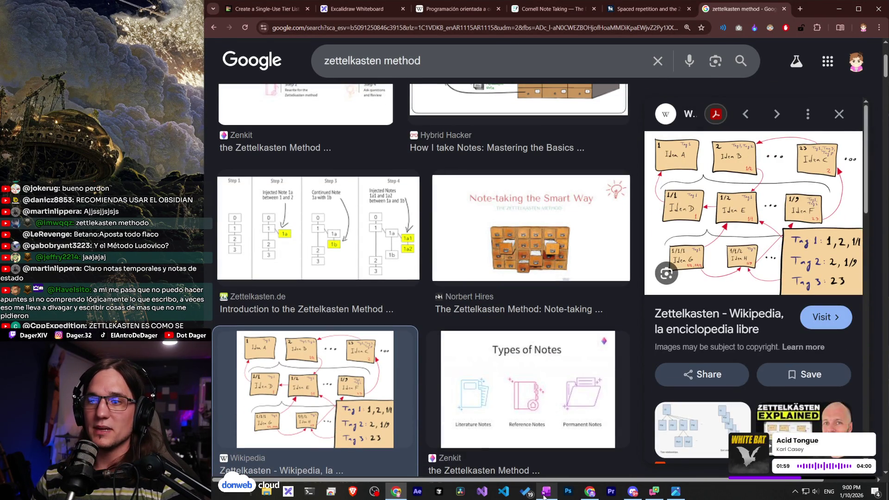
{"action": "left_click", "coordinate": [545, 495]}
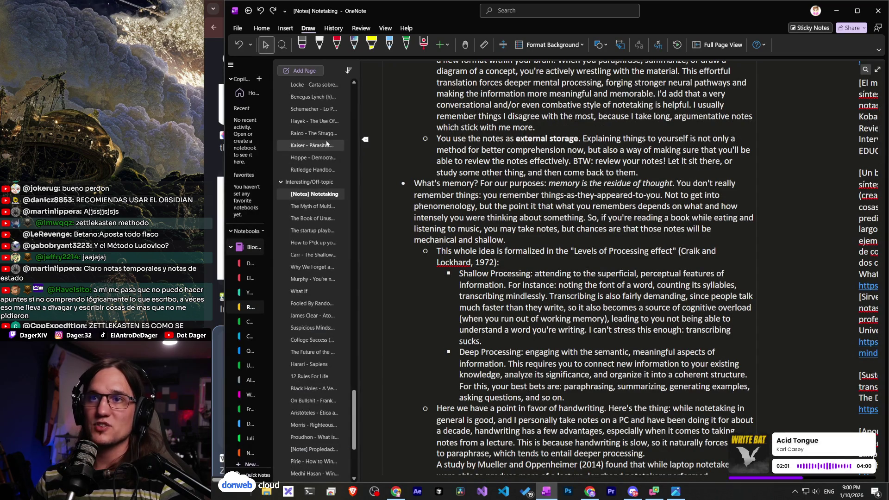
Narrow OneNote's page list, minimize OneNote, and return to the Excalidraw whiteboard tab.
{"action": "left_click_drag", "start_coordinate": [360, 137], "coordinate": [327, 137]}
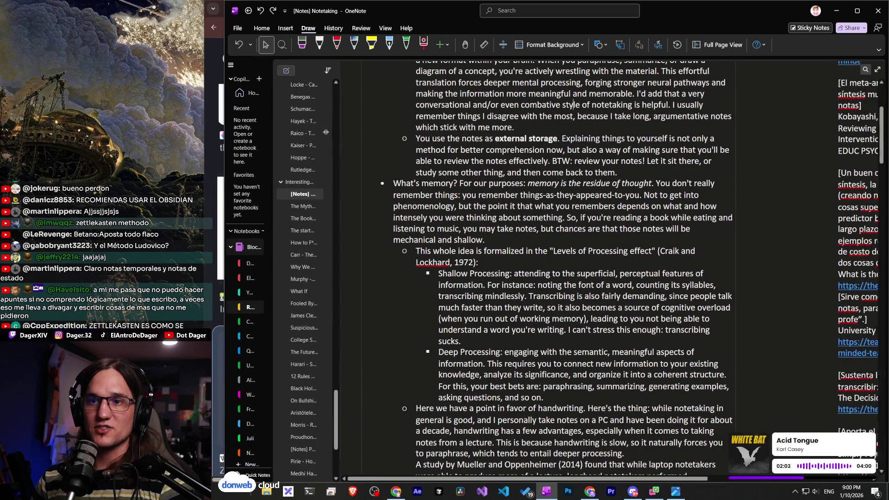
{"action": "scroll", "coordinate": [563, 286], "scroll_direction": "up", "scroll_amount": 5}
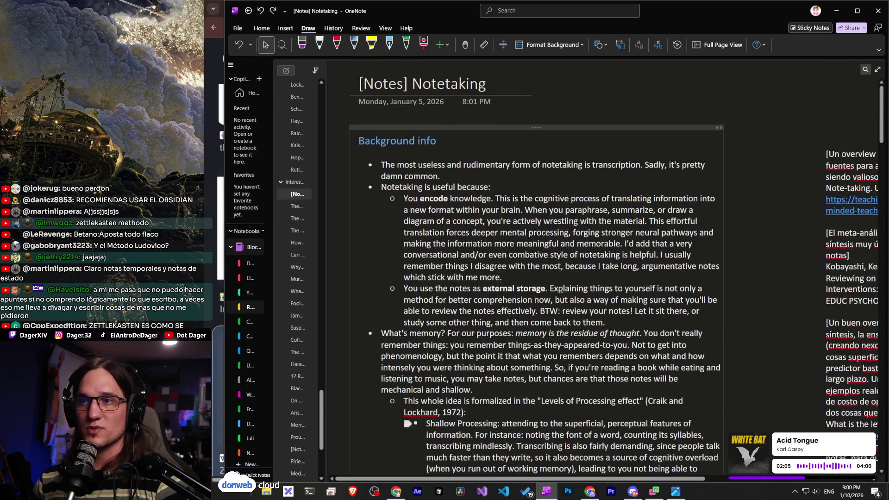
{"action": "scroll", "coordinate": [564, 286], "scroll_direction": "down", "scroll_amount": 5}
{"action": "left_click", "coordinate": [840, 14]}
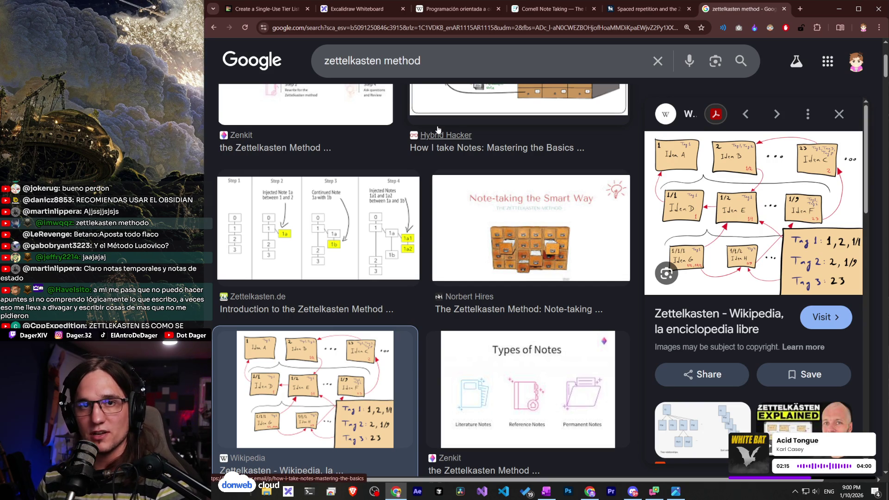
{"action": "left_click", "coordinate": [339, 12]}
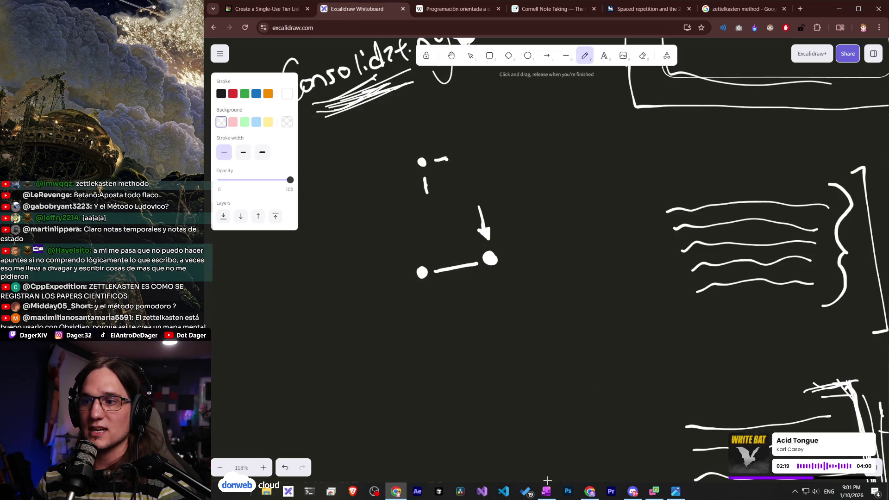
Dismiss OneNote via the taskbar and switch to the Goodnotes 'Cornell Note Taking' article.
{"action": "left_click", "coordinate": [547, 491]}
{"action": "left_click", "coordinate": [547, 491]}
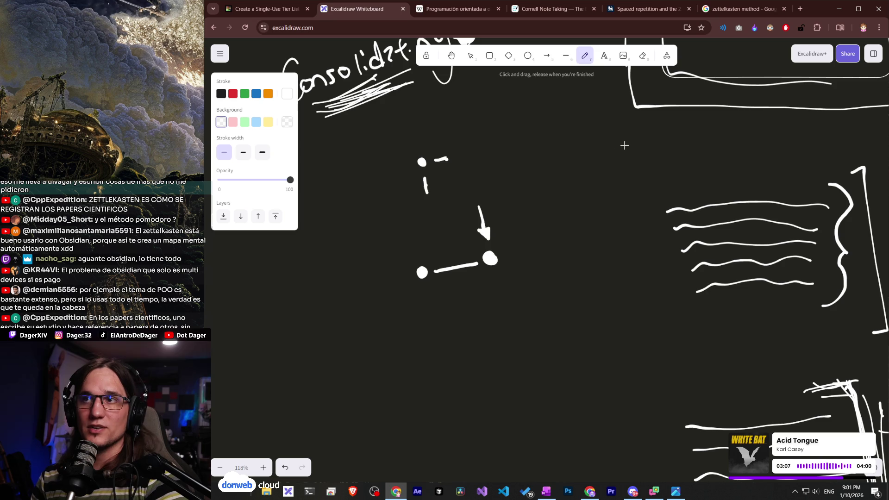
{"action": "left_click", "coordinate": [549, 9]}
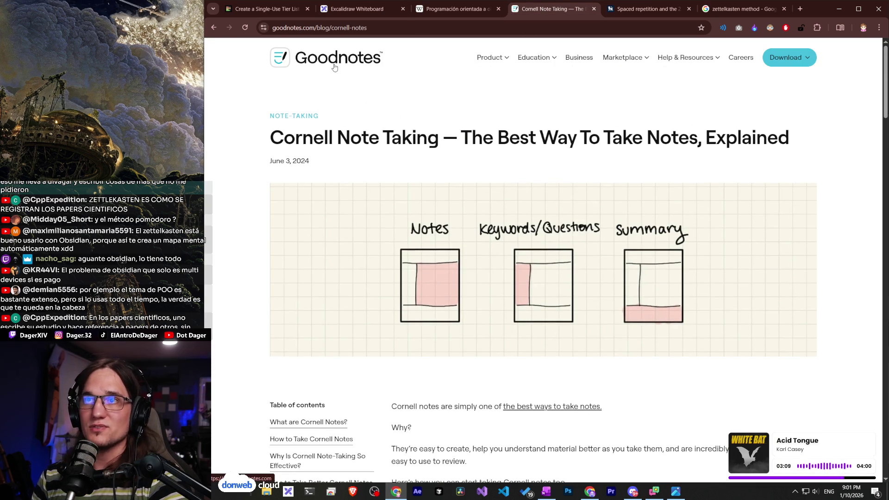
Switch to the Excalidraw whiteboard, then bring up the zettelkasten method image results.
{"action": "left_click", "coordinate": [360, 9]}
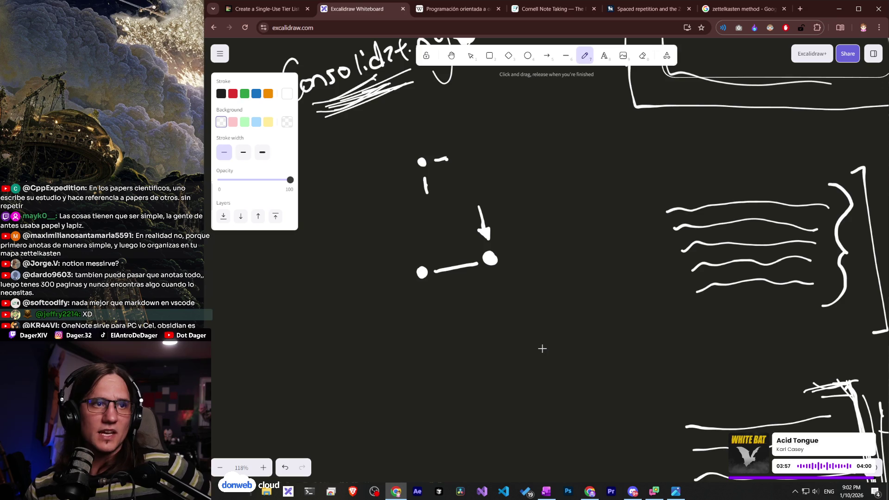
{"action": "left_click", "coordinate": [728, 17]}
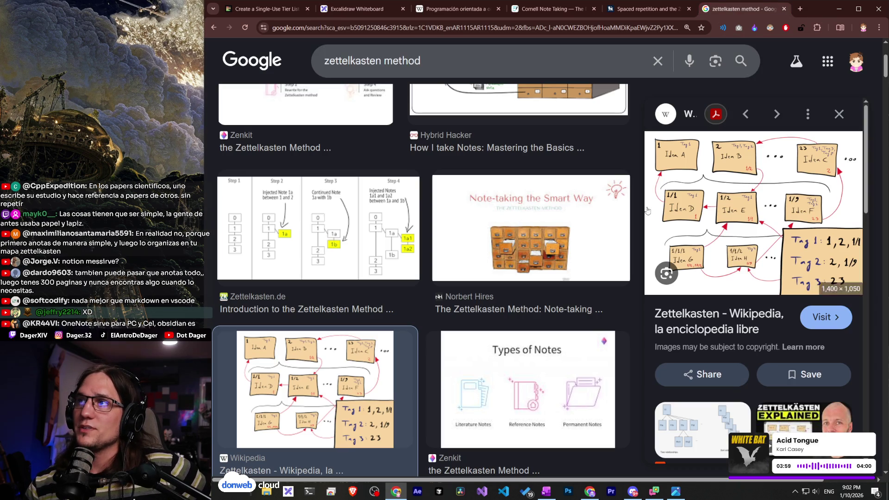
Preview the Zettelkasten.de image results, ending on the Wikipedia Zettelkasten diagram.
{"action": "left_click", "coordinate": [537, 279]}
{"action": "key", "text": "Left"}
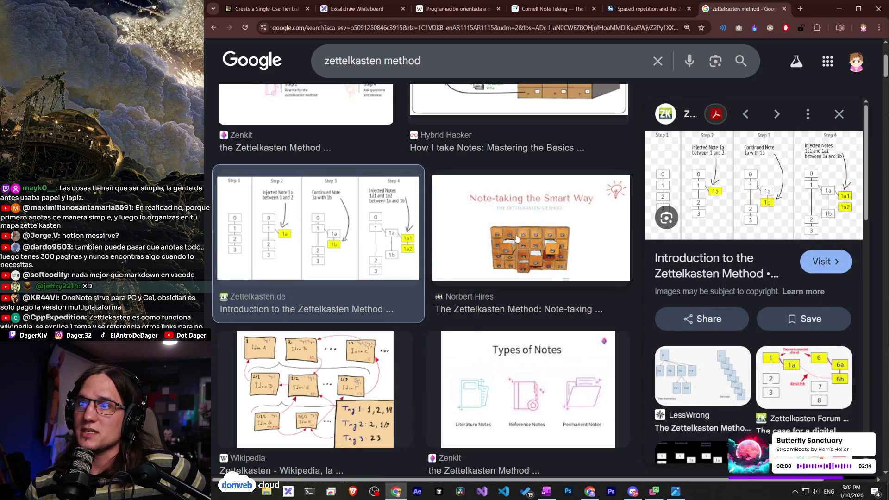
{"action": "key", "text": "Right"}
{"action": "key", "text": "Right"}
{"action": "key", "text": "Left"}
{"action": "left_click", "coordinate": [313, 213]}
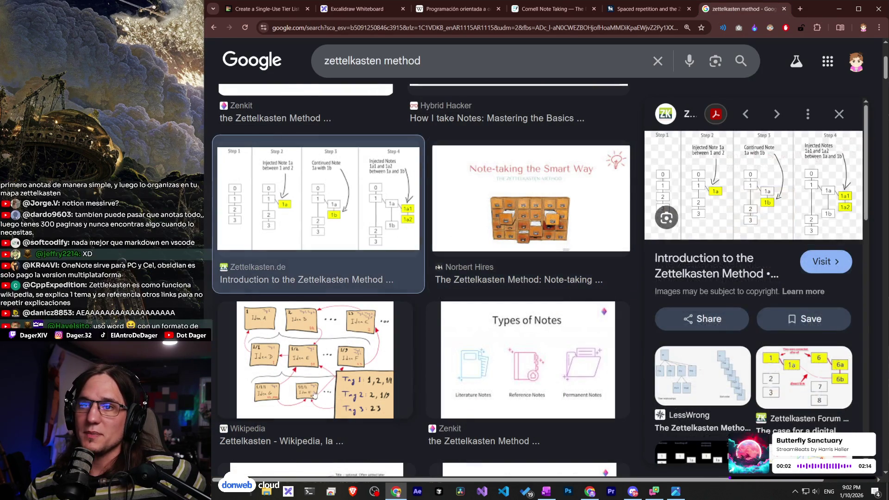
{"action": "left_click", "coordinate": [354, 373]}
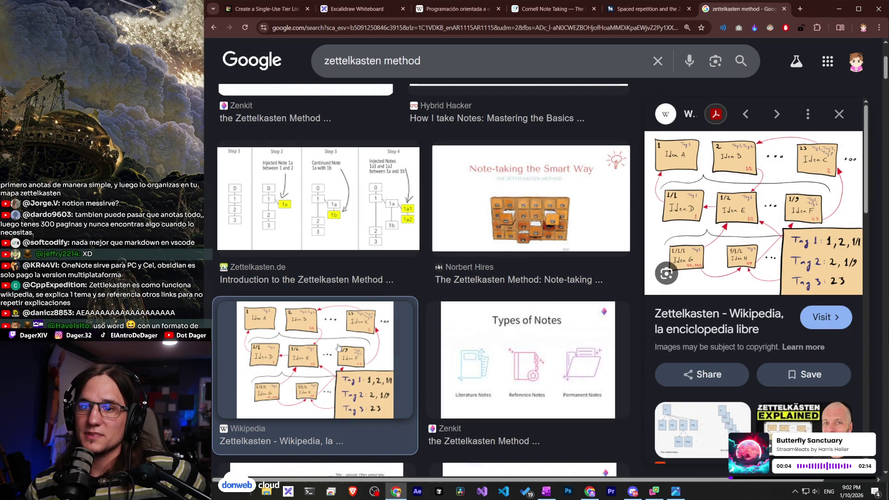
Return to the tier list and move the Connections image within the BBVA tier.
{"action": "scroll", "coordinate": [510, 343], "scroll_direction": "up", "scroll_amount": 3}
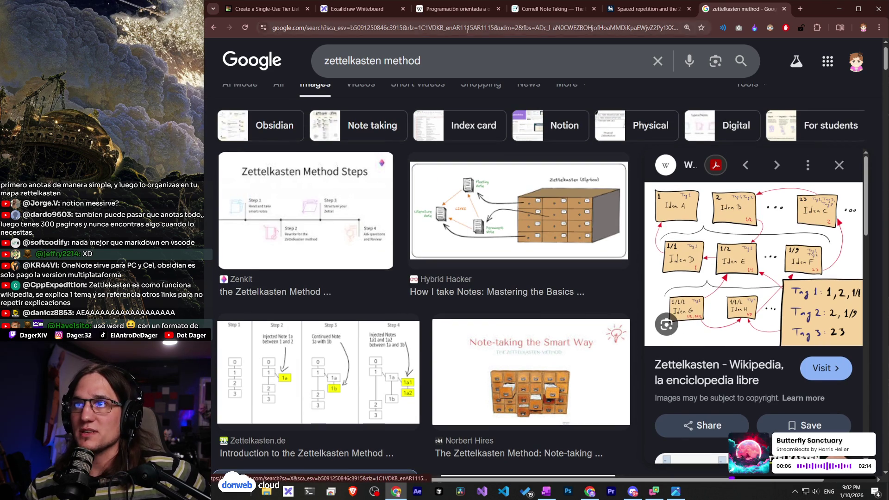
{"action": "left_click", "coordinate": [262, 9]}
{"action": "mouse_move", "coordinate": [391, 278]}
{"action": "left_mouse_down"}
{"action": "mouse_move", "coordinate": [410, 285]}
{"action": "mouse_move", "coordinate": [424, 277]}
{"action": "mouse_move", "coordinate": [406, 288]}
{"action": "left_mouse_up"}
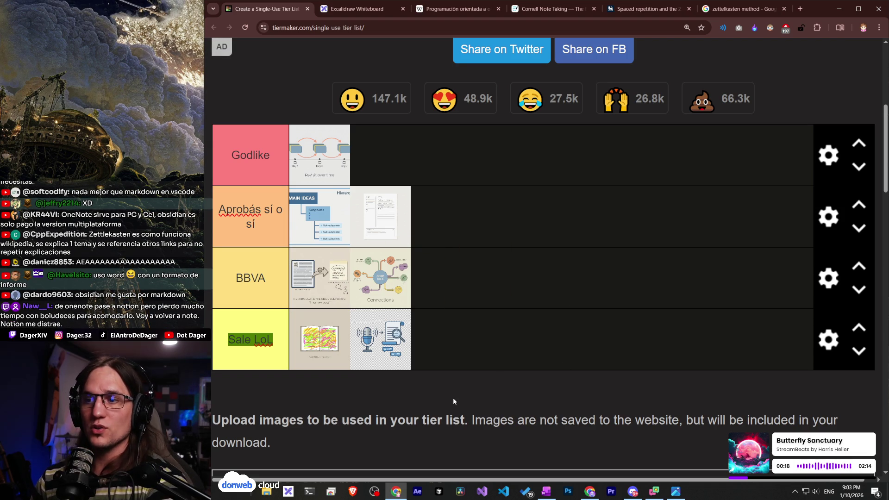
Search Google for 'hypernote' in a new tab and open the Zenkit Hypernotes result.
{"action": "key", "text": "ctrl+t"}
{"action": "type", "text": "hypernote"}
{"action": "key", "text": "Return"}
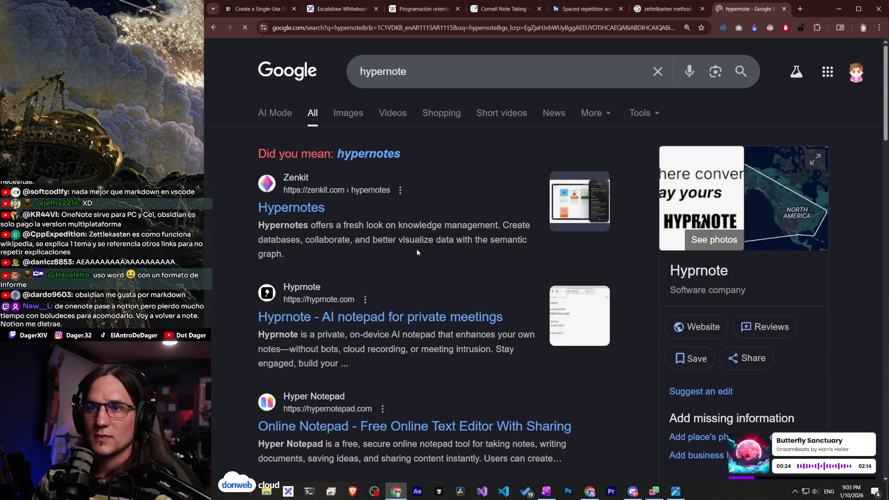
{"action": "left_click", "coordinate": [317, 209]}
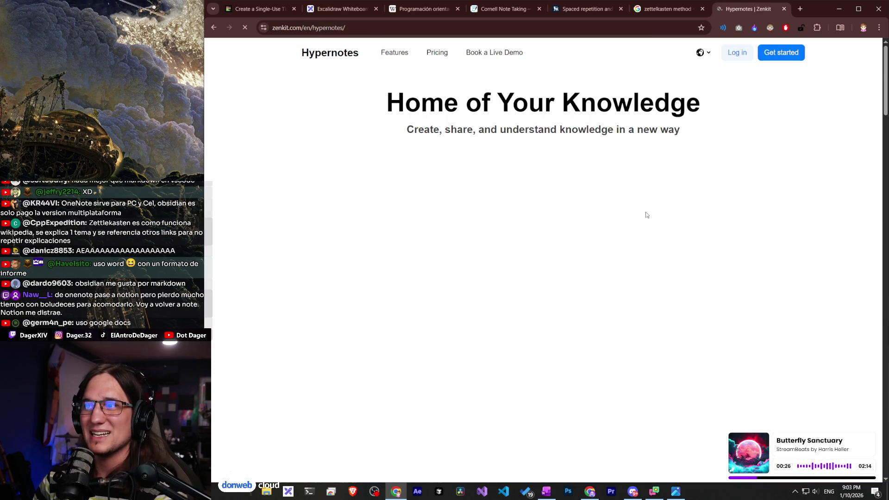
Accept the cookie notice and highlight the Built-In Task Management and Mobile-Ready headings.
{"action": "left_click", "coordinate": [329, 444]}
{"action": "scroll", "coordinate": [581, 205], "scroll_direction": "down", "scroll_amount": 15}
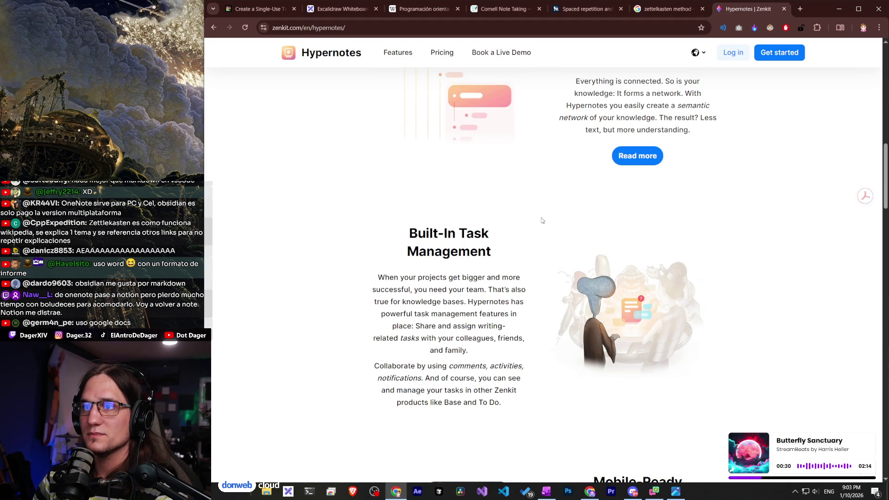
{"action": "left_click_drag", "start_coordinate": [543, 220], "coordinate": [425, 234]}
{"action": "scroll", "coordinate": [570, 278], "scroll_direction": "down", "scroll_amount": 6}
{"action": "left_click_drag", "start_coordinate": [613, 193], "coordinate": [686, 244]}
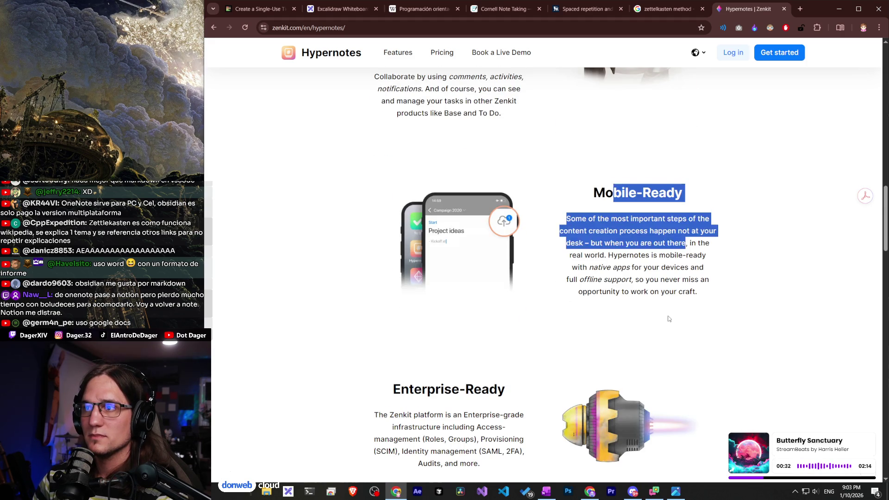
{"action": "scroll", "coordinate": [669, 319], "scroll_direction": "down", "scroll_amount": 12}
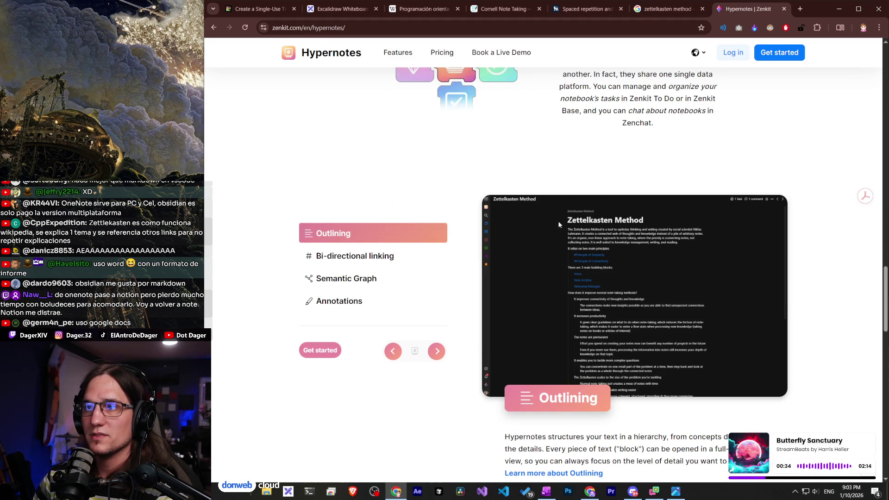
Cycle through the Bi-directional linking, Semantic Graph, Annotations and Outlining feature previews.
{"action": "left_click", "coordinate": [326, 256]}
{"action": "left_click", "coordinate": [366, 278]}
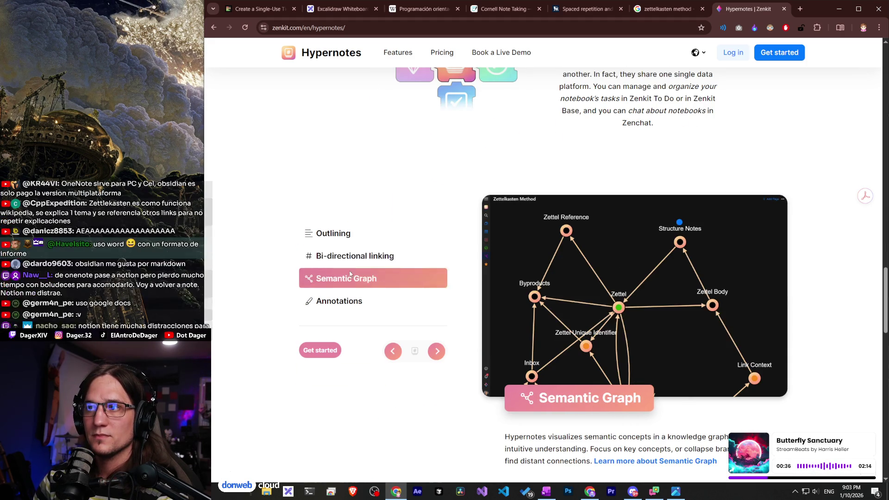
{"action": "left_click", "coordinate": [373, 302]}
{"action": "left_click", "coordinate": [355, 276]}
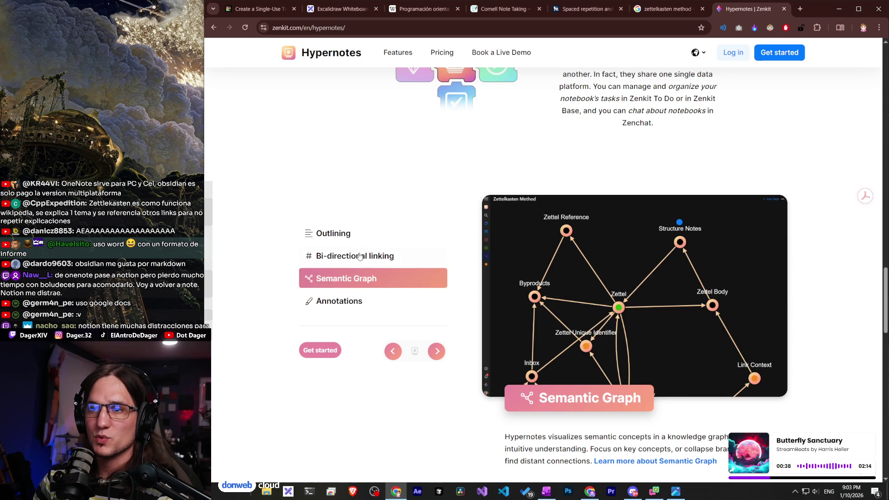
{"action": "left_click", "coordinate": [362, 254]}
{"action": "left_click", "coordinate": [323, 234]}
{"action": "left_click", "coordinate": [326, 256]}
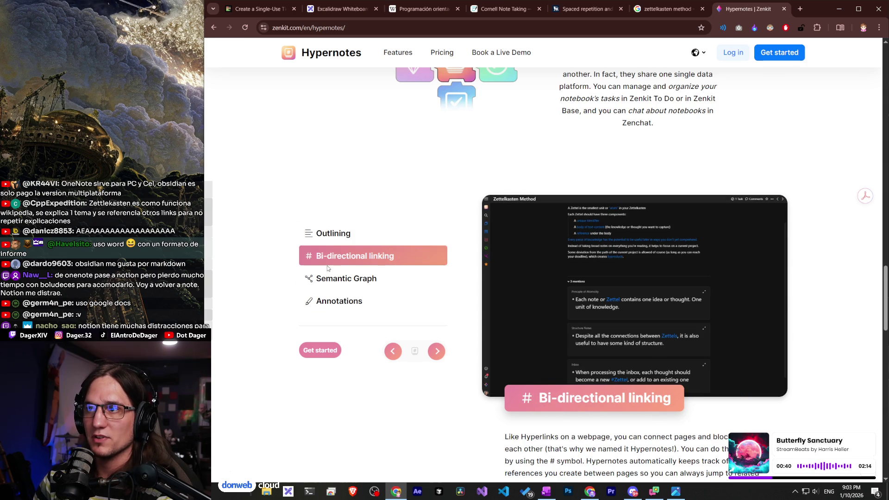
{"action": "left_click", "coordinate": [330, 283]}
{"action": "left_click", "coordinate": [385, 256]}
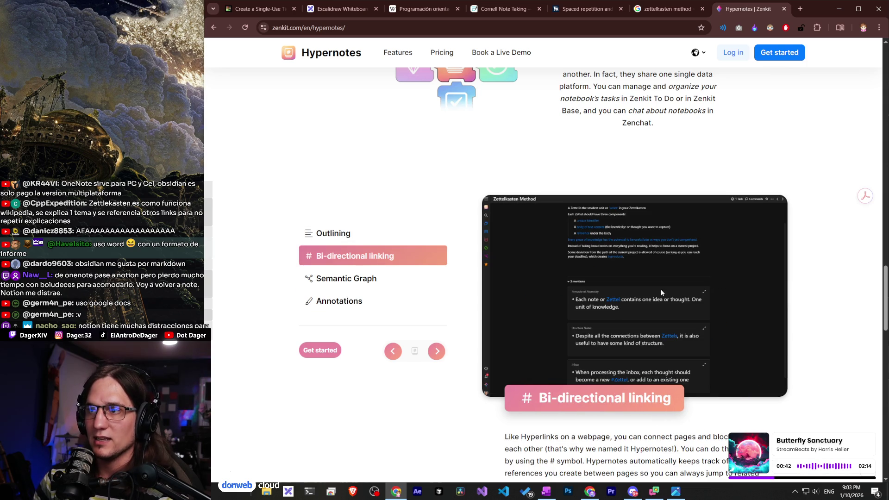
{"action": "left_click", "coordinate": [335, 231]}
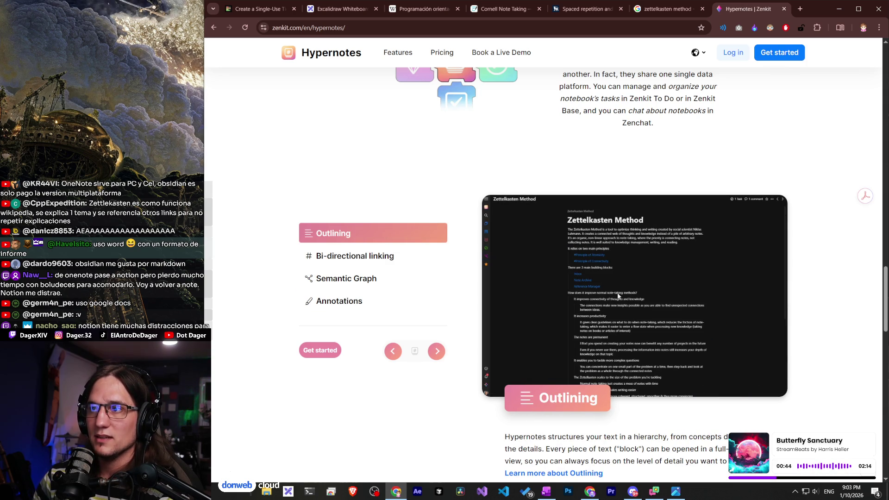
Highlight the sentence about connecting pages and blocks, skim the page, and close the Hypernotes tab.
{"action": "scroll", "coordinate": [689, 339], "scroll_direction": "down", "scroll_amount": 2}
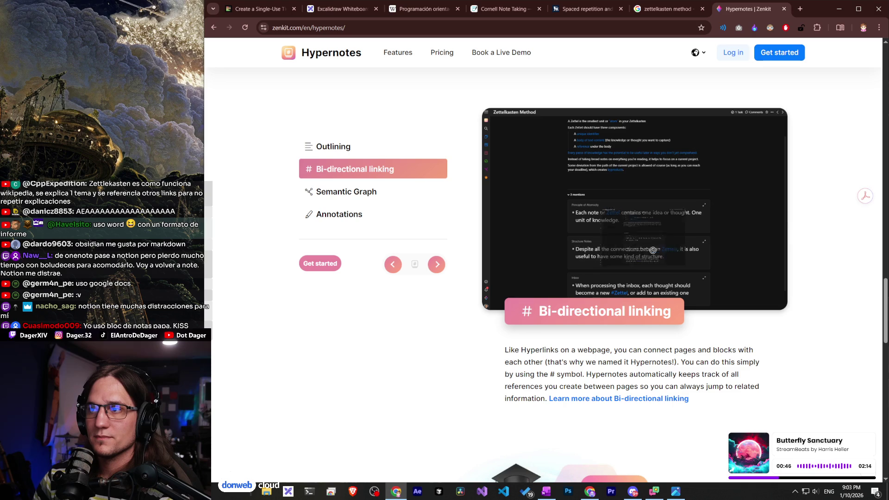
{"action": "left_click_drag", "start_coordinate": [527, 351], "coordinate": [649, 363]}
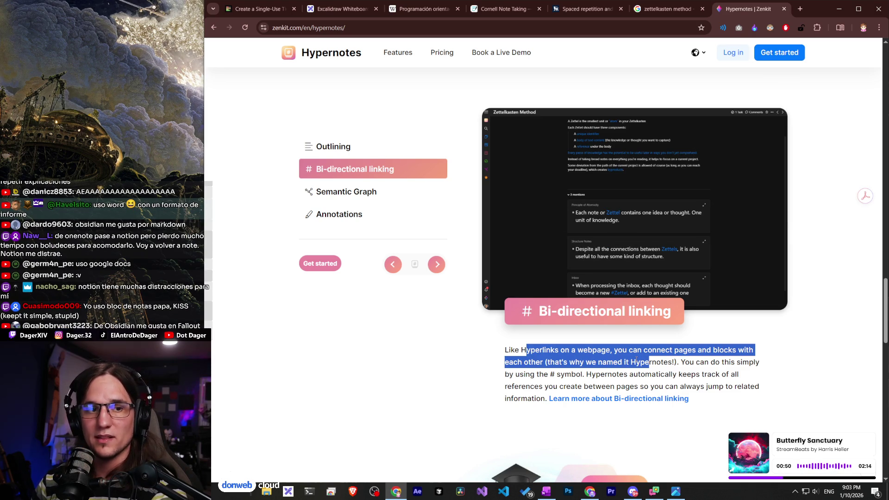
{"action": "scroll", "coordinate": [622, 352], "scroll_direction": "down", "scroll_amount": 9}
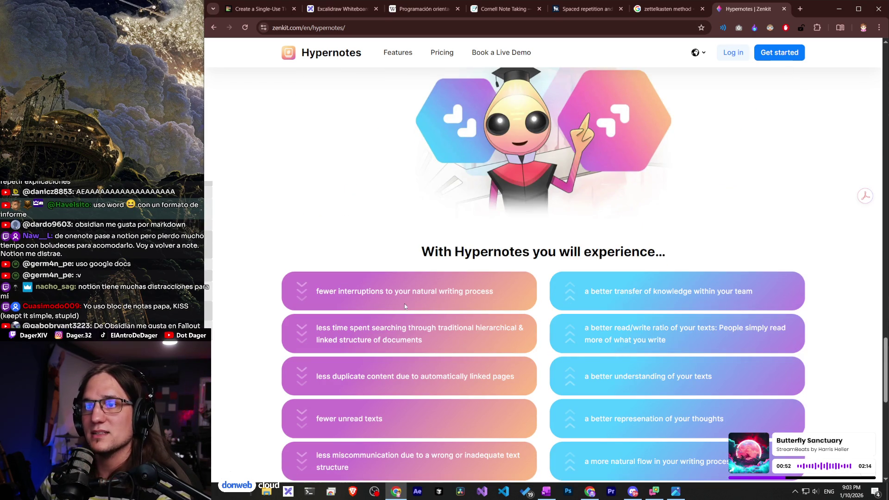
{"action": "scroll", "coordinate": [492, 306], "scroll_direction": "down", "scroll_amount": 15}
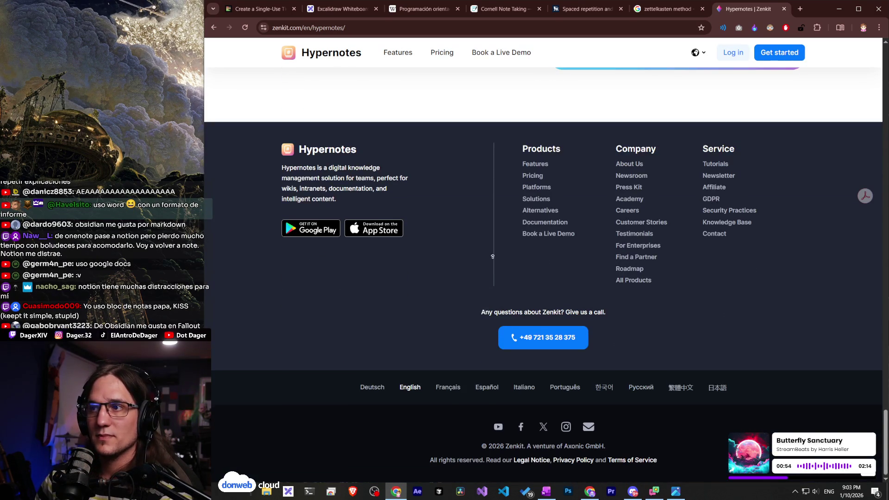
{"action": "key", "text": "Home"}
{"action": "scroll", "coordinate": [573, 269], "scroll_direction": "down", "scroll_amount": 1}
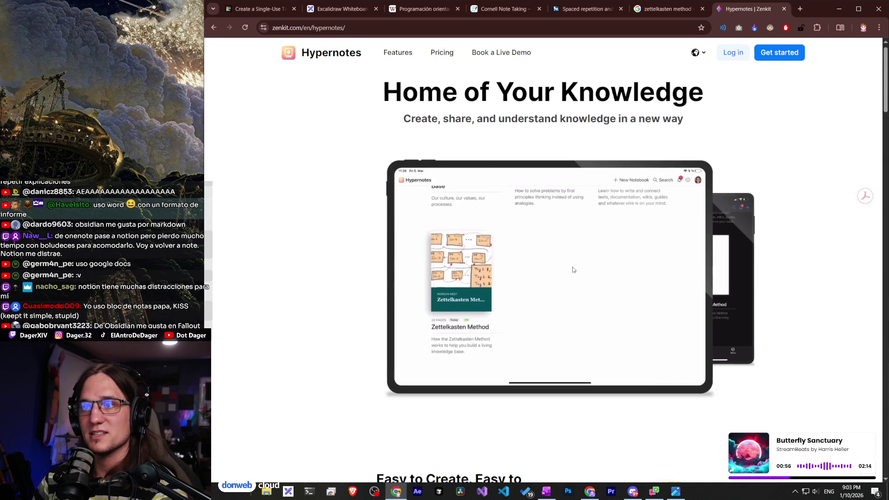
{"action": "scroll", "coordinate": [669, 151], "scroll_direction": "down", "scroll_amount": 4}
{"action": "scroll", "coordinate": [669, 151], "scroll_direction": "up", "scroll_amount": 2}
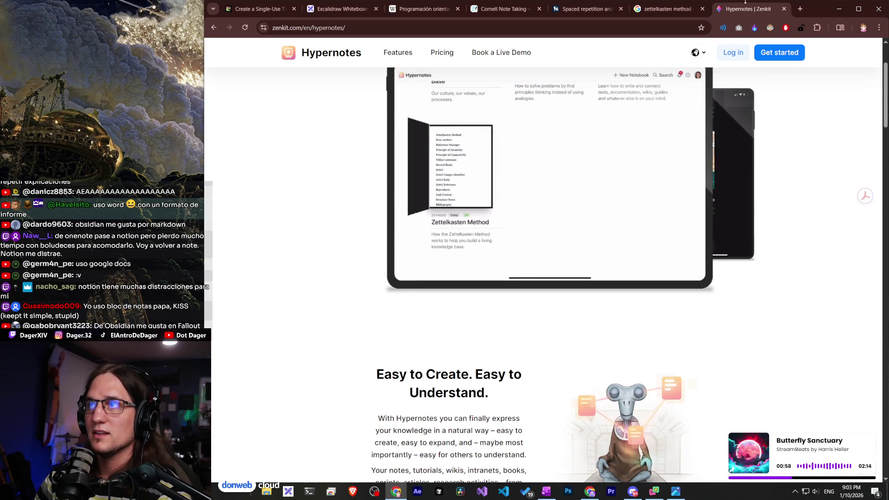
{"action": "left_click", "coordinate": [784, 8]}
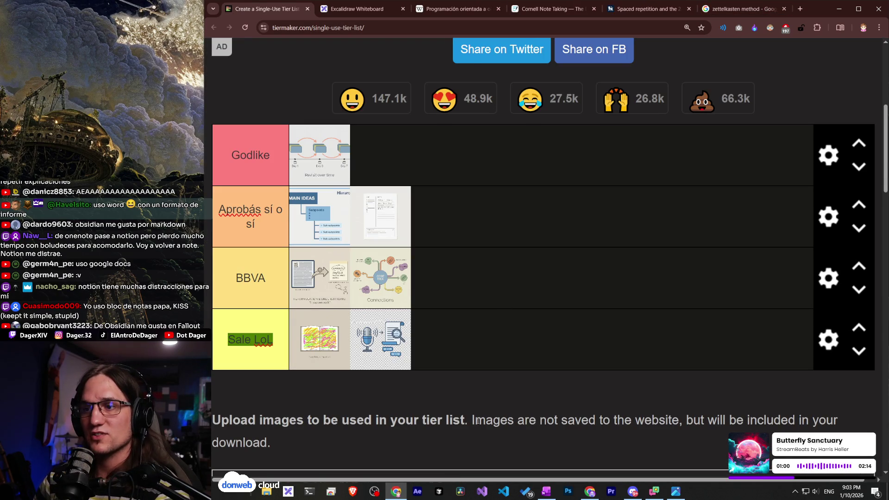
{"action": "scroll", "coordinate": [478, 422], "scroll_direction": "down", "scroll_amount": 1}
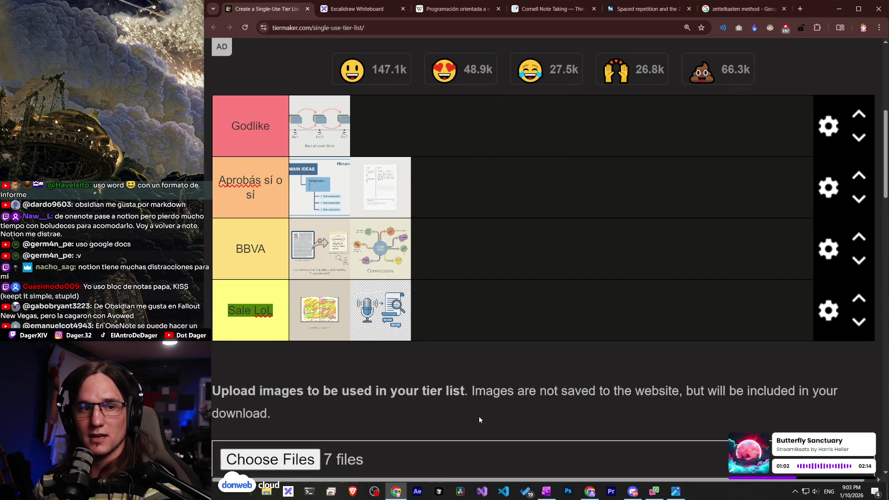
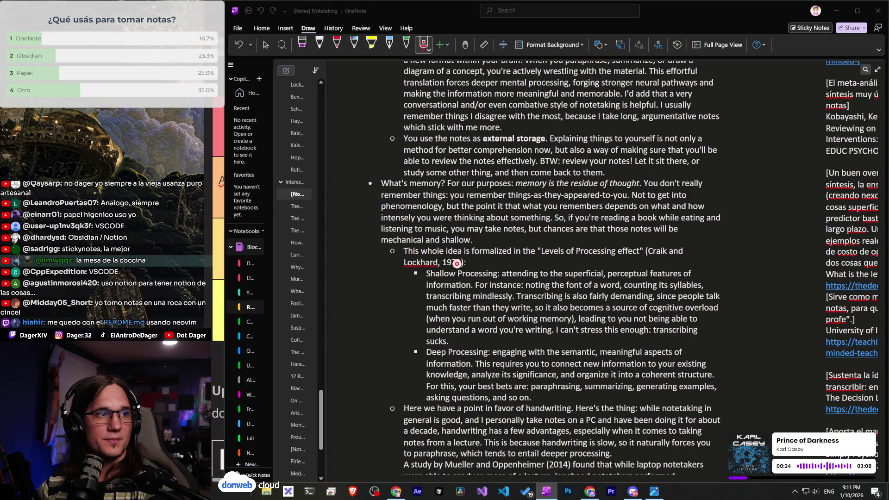
Draw a red loop around the Levels of Processing citation, then minimise OneNote to show the TierMaker list.
{"action": "mouse_move", "coordinate": [483, 261]}
{"action": "left_mouse_down"}
{"action": "mouse_move", "coordinate": [489, 246]}
{"action": "mouse_move", "coordinate": [493, 267]}
{"action": "left_mouse_up"}
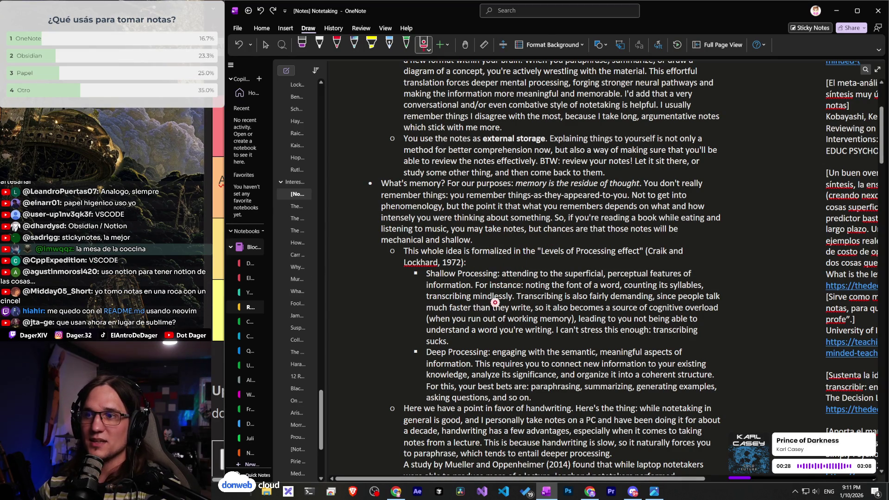
{"action": "mouse_move", "coordinate": [493, 279]}
{"action": "left_mouse_down"}
{"action": "mouse_move", "coordinate": [466, 285]}
{"action": "mouse_move", "coordinate": [438, 254]}
{"action": "mouse_move", "coordinate": [398, 253]}
{"action": "mouse_move", "coordinate": [440, 232]}
{"action": "left_mouse_up"}
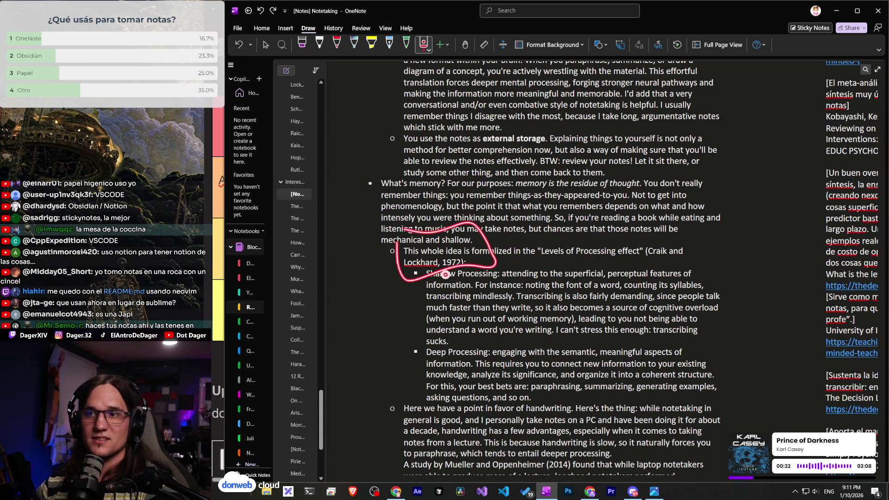
{"action": "left_click", "coordinate": [837, 11]}
{"action": "scroll", "coordinate": [388, 334], "scroll_direction": "up", "scroll_amount": 2}
{"action": "scroll", "coordinate": [388, 335], "scroll_direction": "down", "scroll_amount": 1}
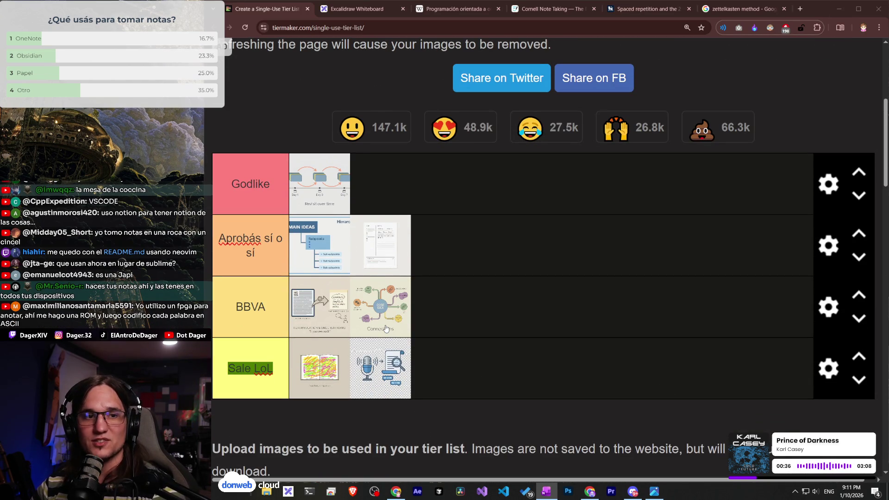